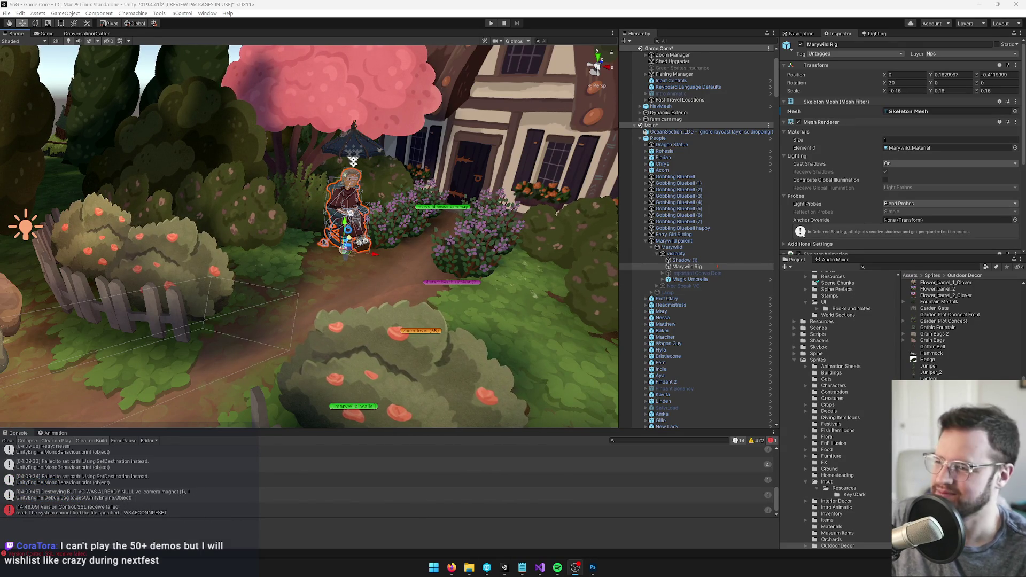
Move the Lamp beside the seated old woman on the garden path, to X -1.338, Z -1.651.
left_click_drag(321, 246, 363, 230)
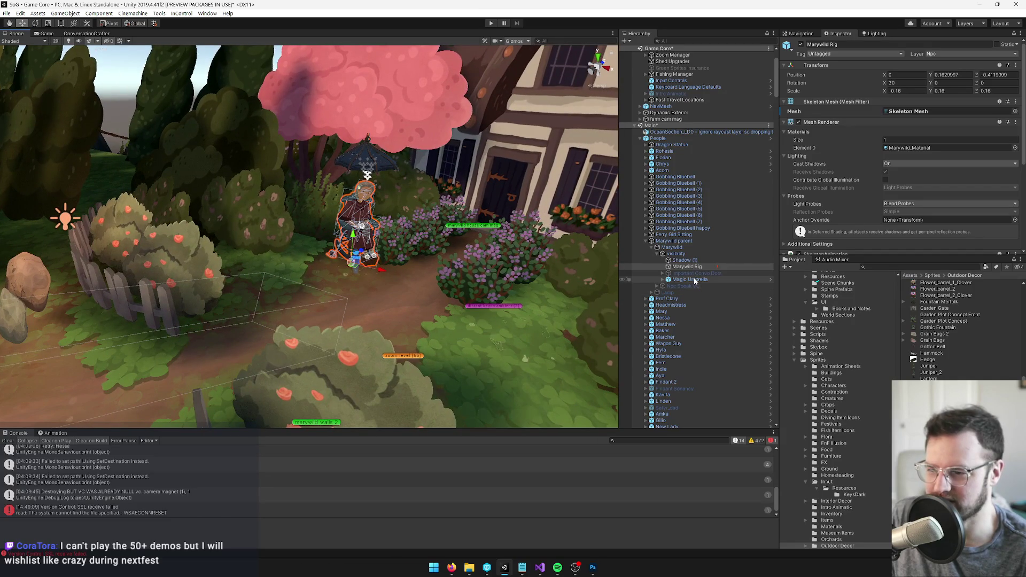
left_click_drag(420, 272, 368, 255)
double_click(668, 293)
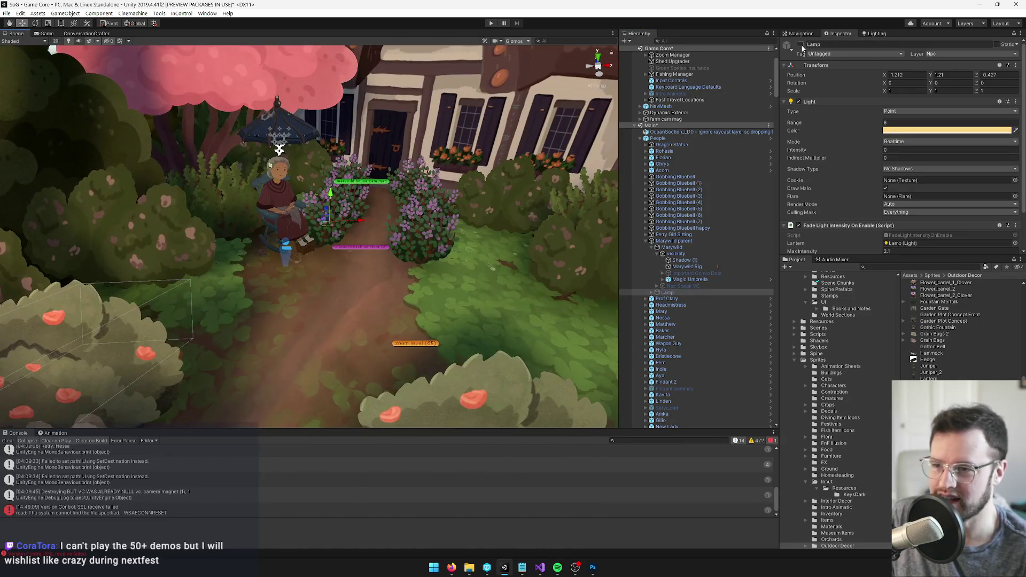
scroll(382, 128, "up", 3)
scroll(382, 129, "up", 10)
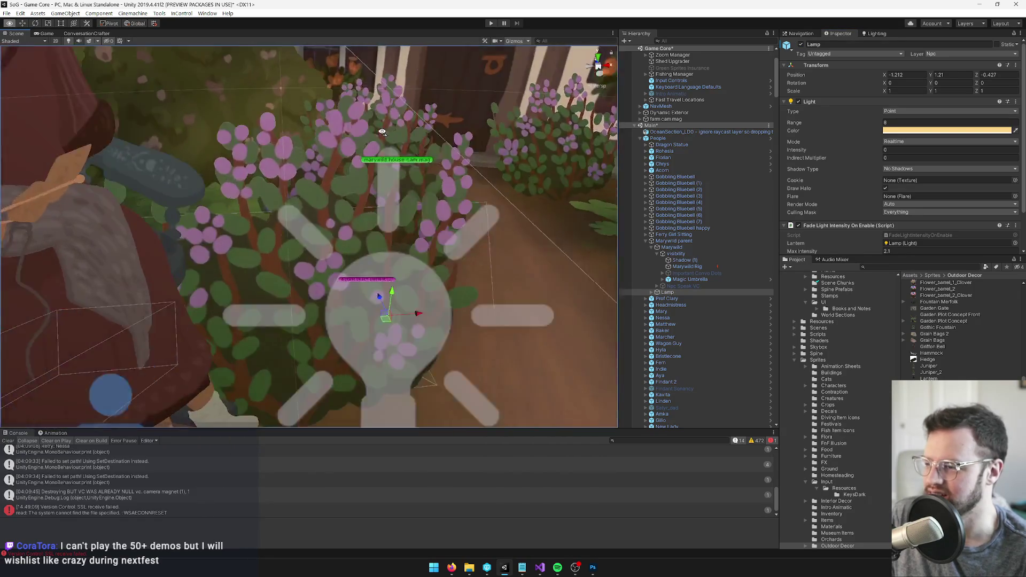
scroll(298, 153, "down", 8)
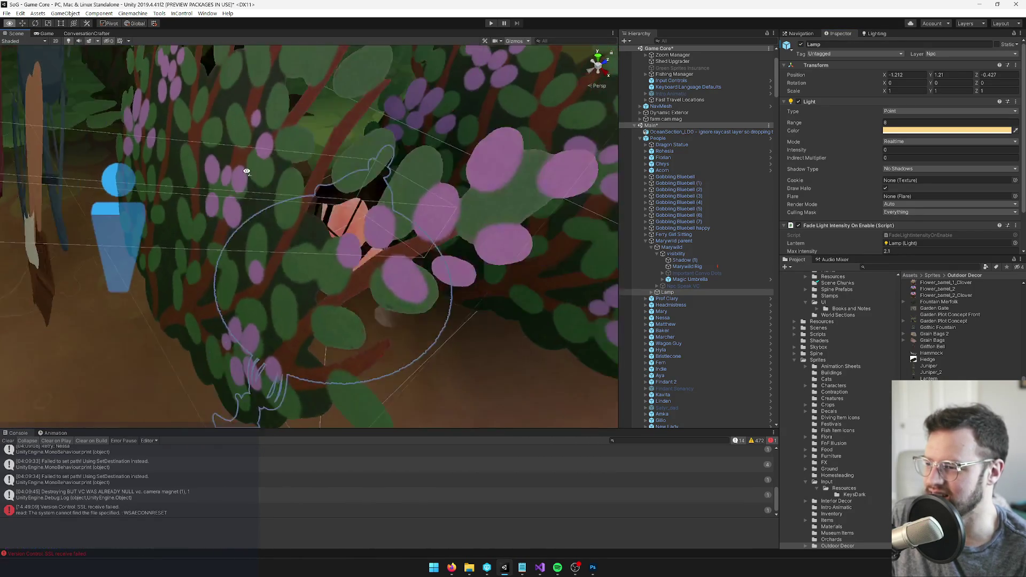
mouse_move(210, 175)
left_mouse_down()
mouse_move(209, 165)
mouse_move(350, 180)
mouse_move(308, 221)
mouse_move(374, 195)
left_mouse_up()
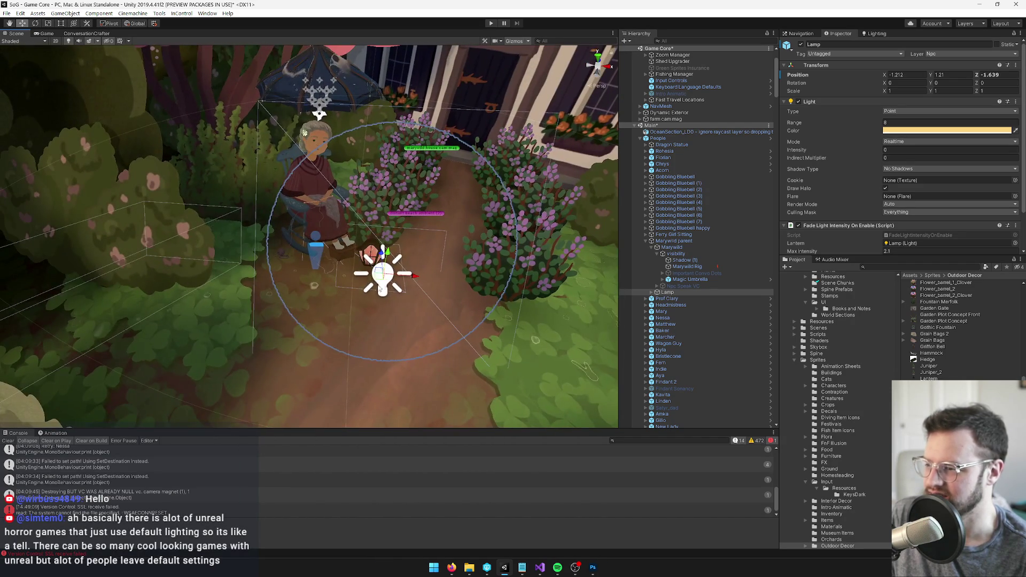
scroll(393, 284, "up", 2)
left_click_drag(402, 267, 413, 266)
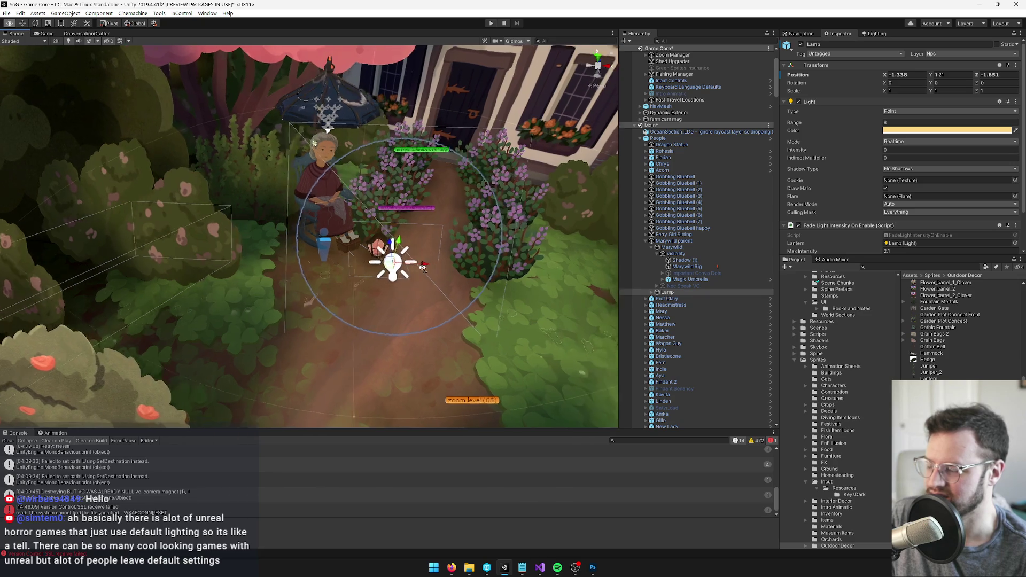
left_click(675, 294)
right_click(675, 294)
left_click(698, 299)
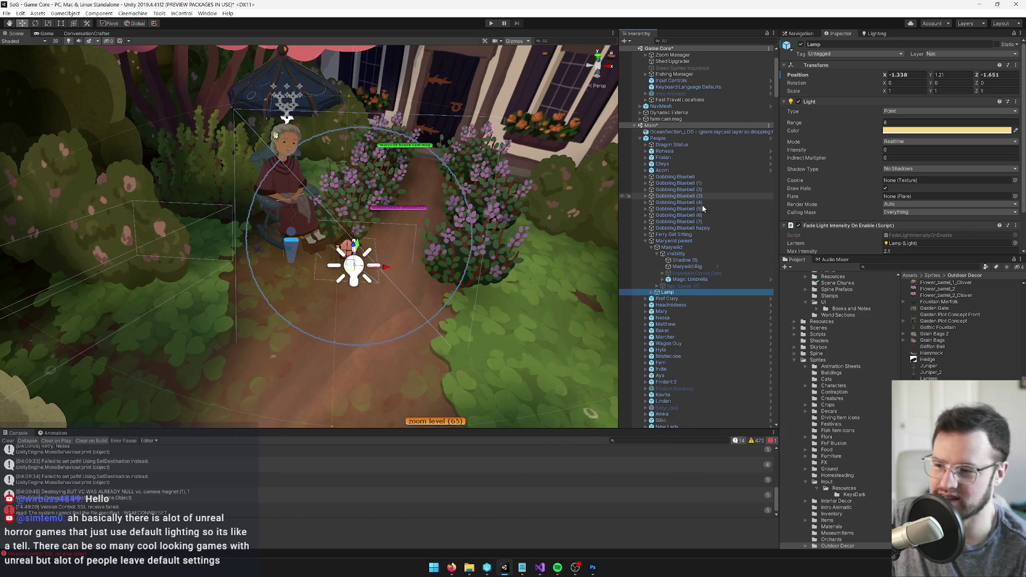
Turn the Lamp object off and collapse the People group in the Hierarchy.
left_click(801, 45)
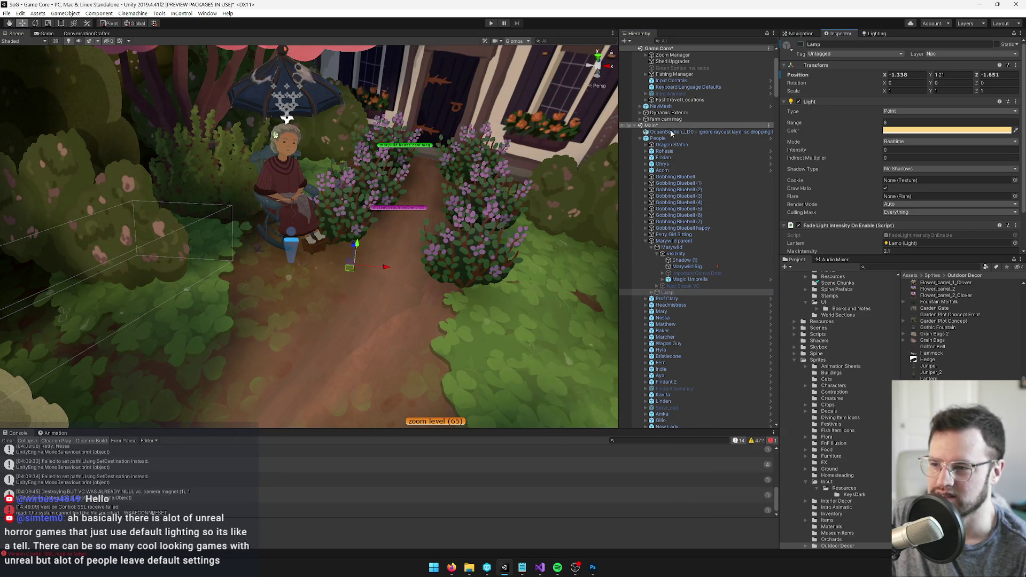
left_click(640, 139)
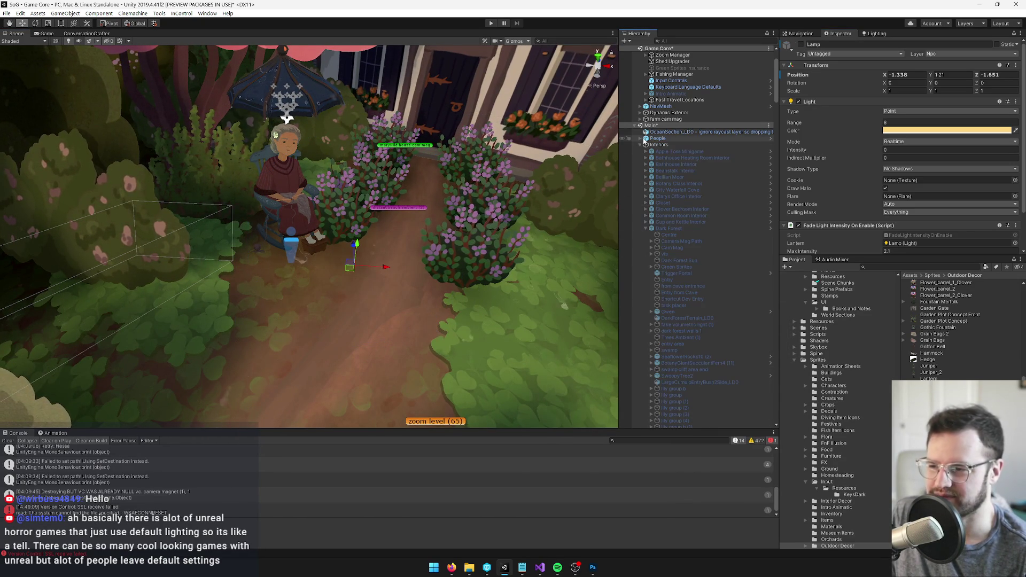
right_click(660, 126)
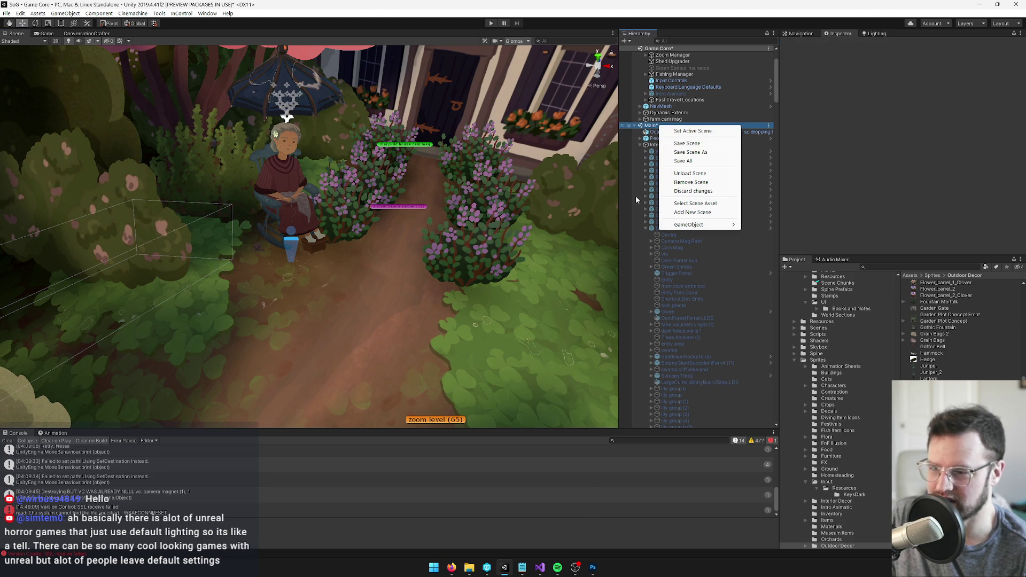
left_click(635, 200)
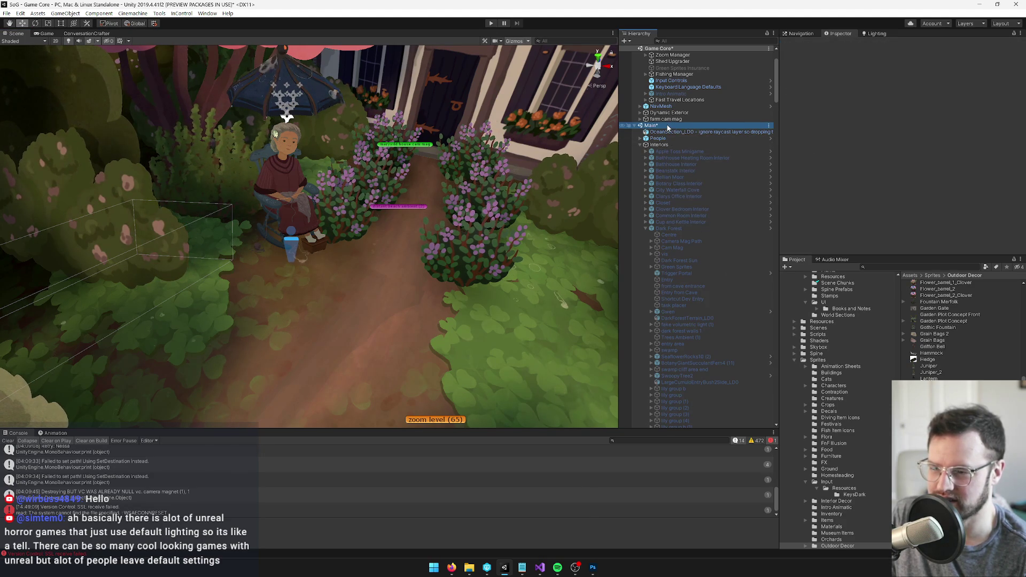
Save the Main scene from its Hierarchy context menu.
left_click(670, 228)
left_click(659, 139)
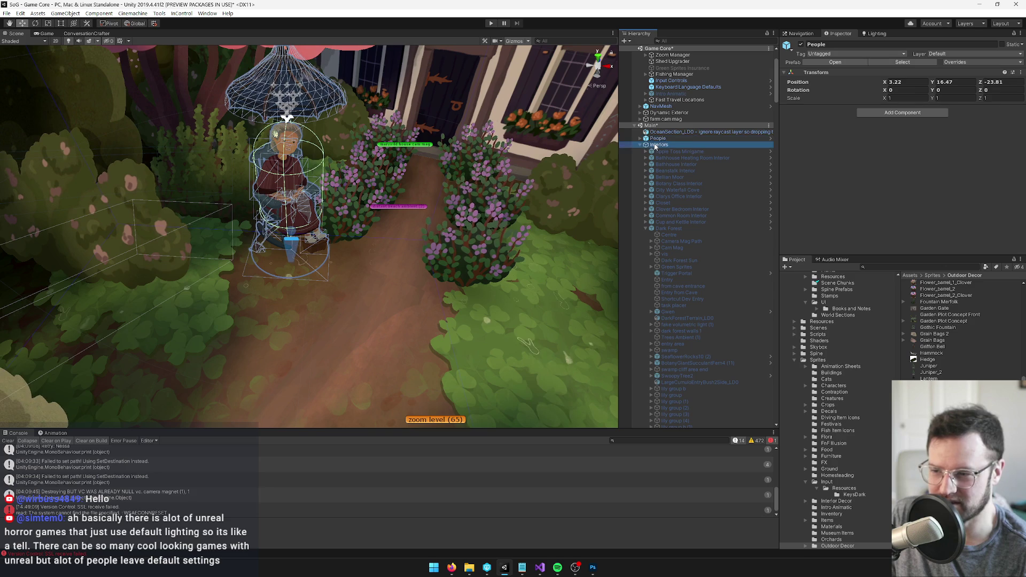
right_click(663, 126)
left_click(690, 144)
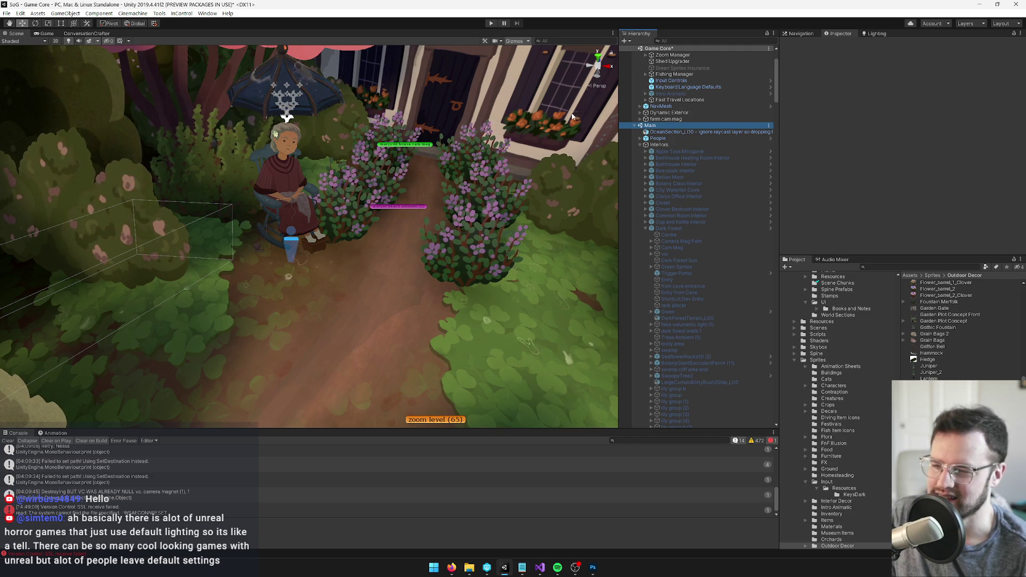
Collapse Dark Forest, then switch to the browser showing the Eastshade art blog.
left_click(645, 229)
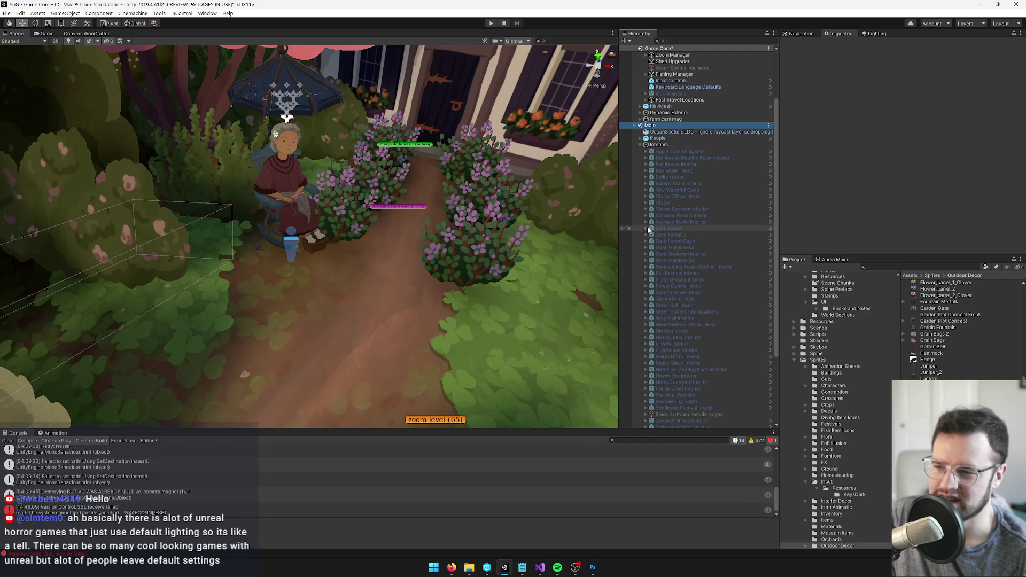
scroll(711, 206, "up", 3)
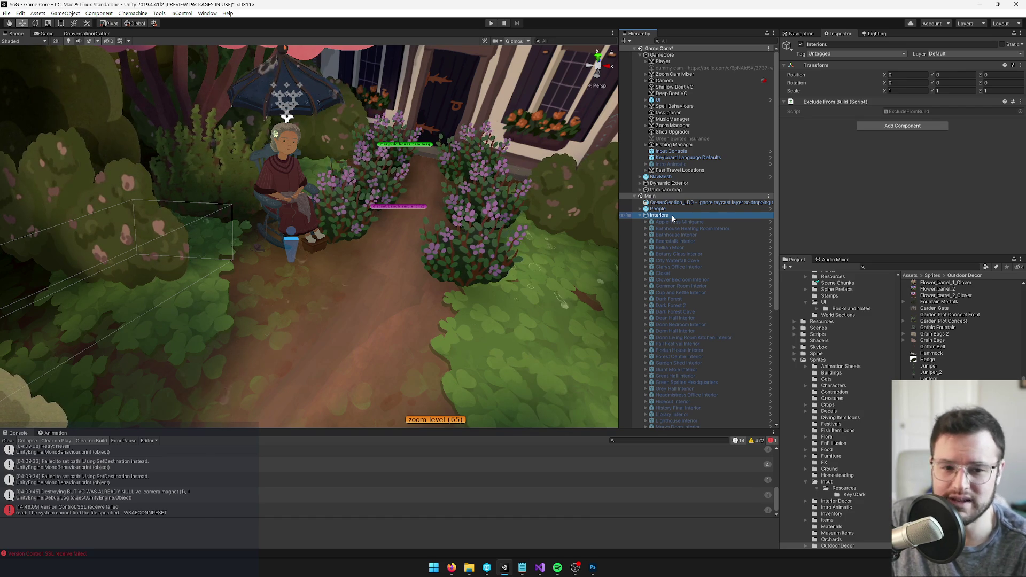
left_click_drag(440, 324, 491, 336)
mouse_move(451, 567)
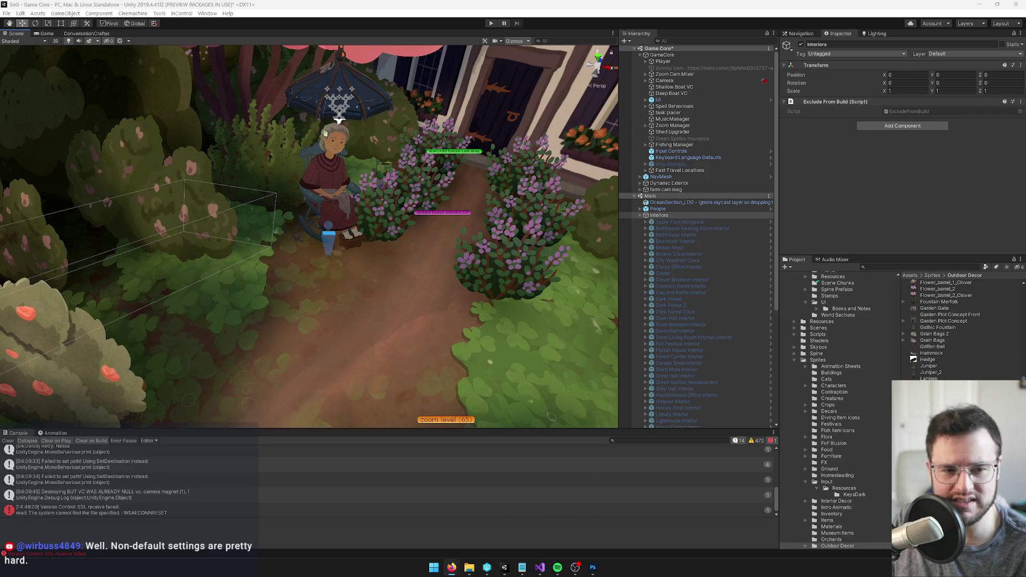
key("alt+Tab")
left_click_drag(1015, 203, 529, 172)
Maximize the browser and view the cavern city screenshot full size.
double_click(529, 172)
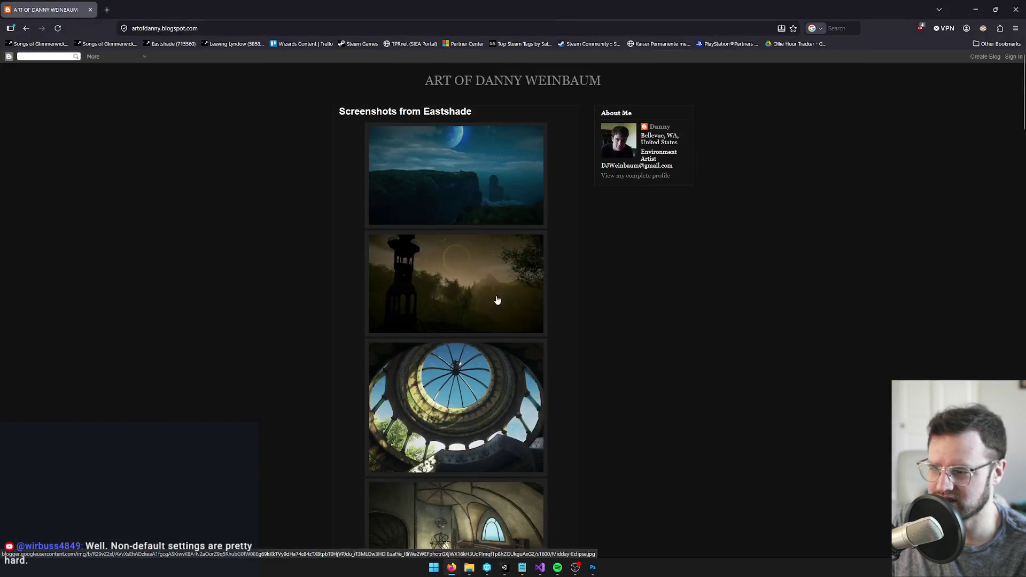
scroll(586, 284, "down", 20)
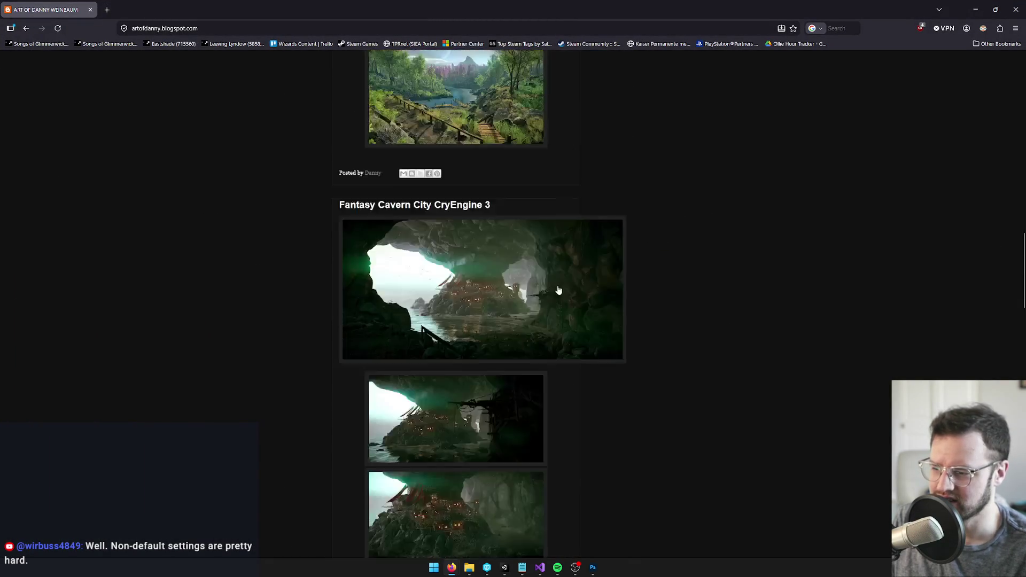
scroll(561, 288, "up", 5)
left_click(480, 249)
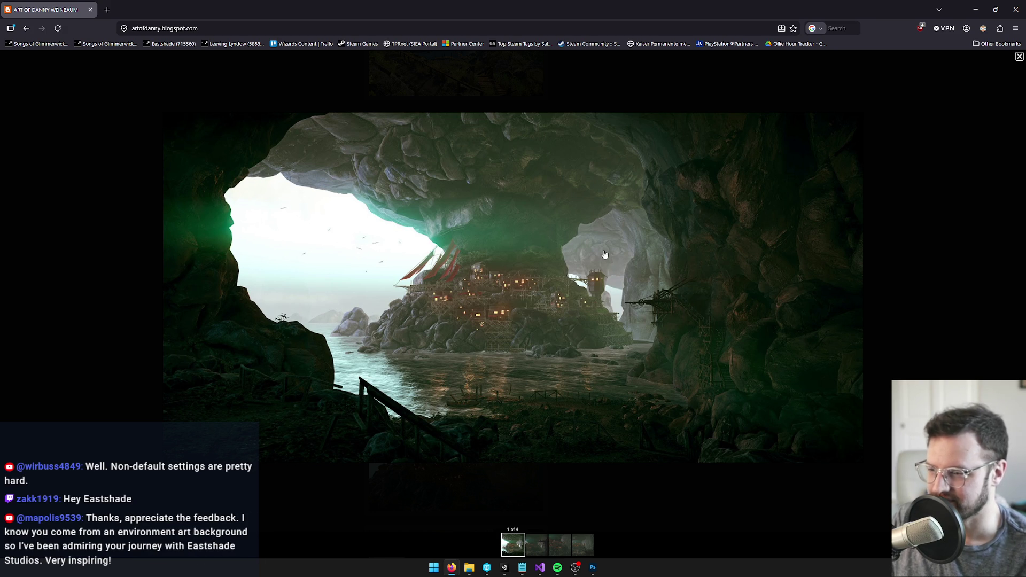
key("Escape")
Enlarge the Bring on the Celery tree image several times on the blog.
scroll(483, 302, "down", 3)
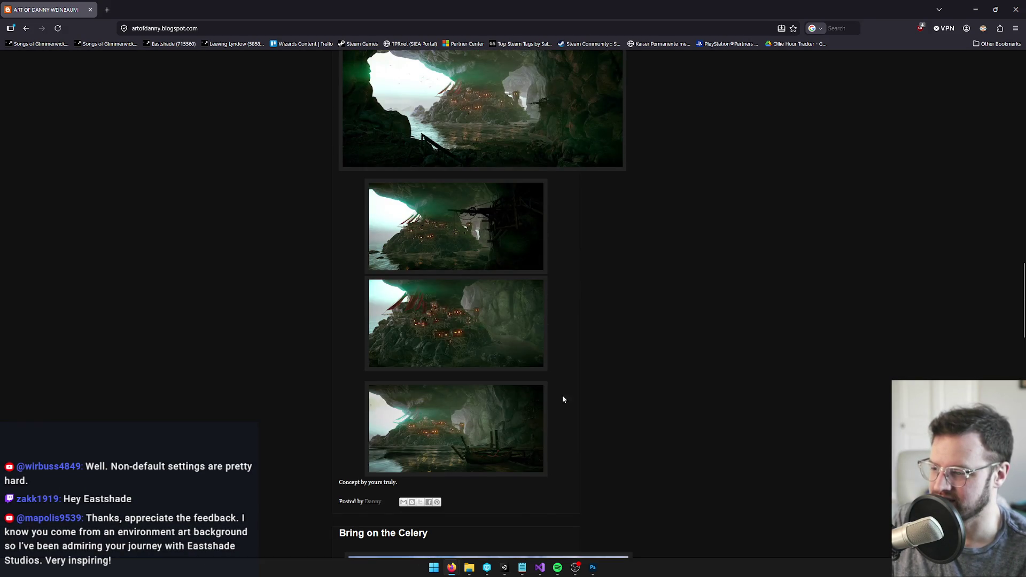
scroll(430, 429, "down", 5)
scroll(607, 261, "up", 6)
scroll(599, 305, "down", 5)
scroll(598, 304, "down", 4)
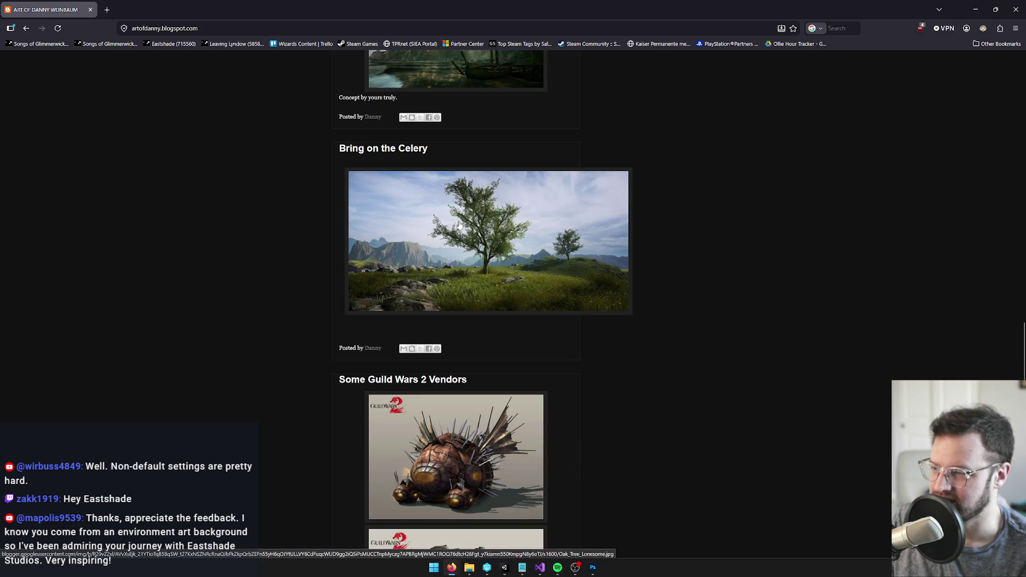
left_click(457, 222)
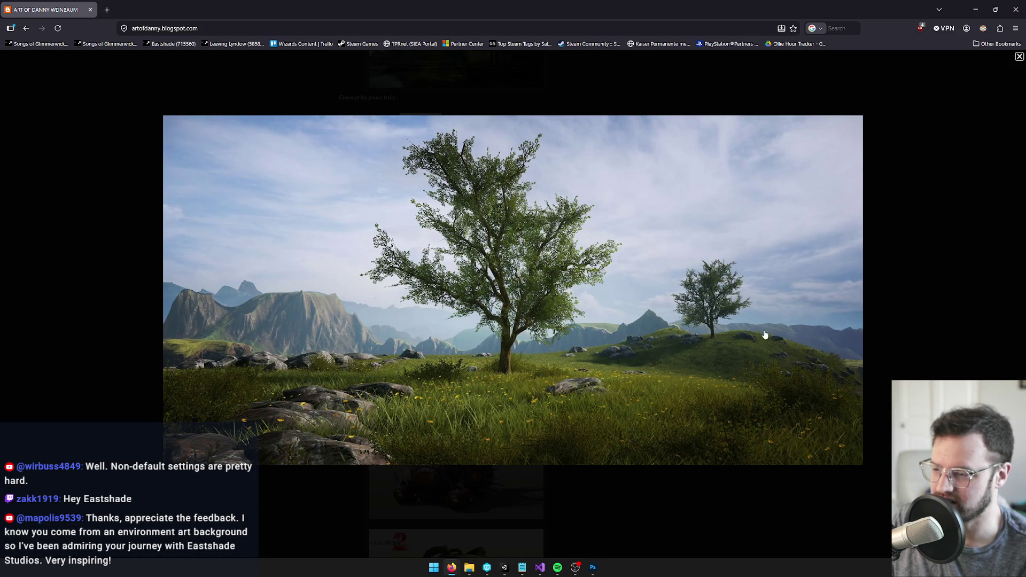
left_click(629, 298)
left_click(572, 237)
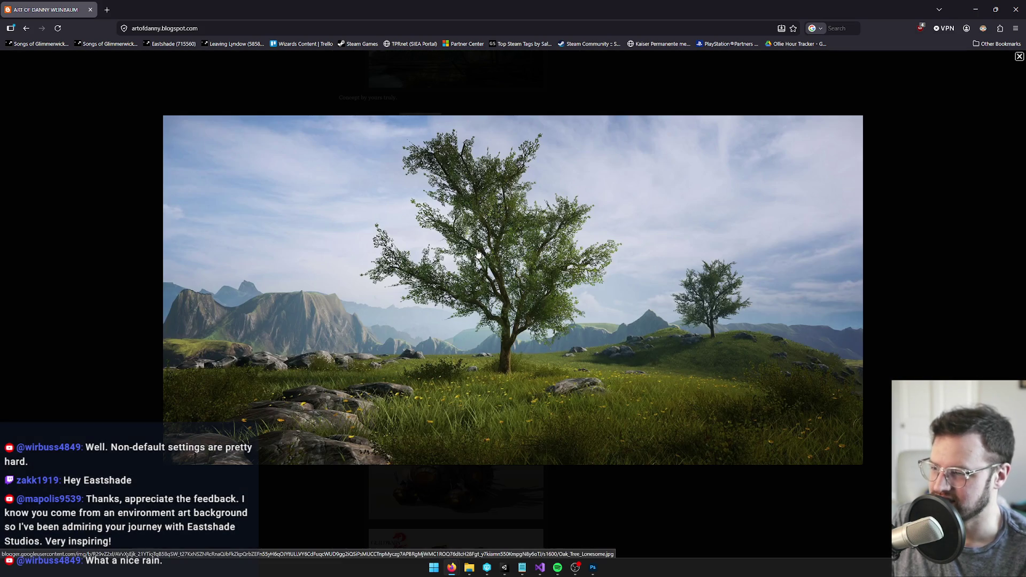
left_click(716, 329)
scroll(593, 310, "down", 4)
scroll(591, 307, "up", 4)
left_click(591, 299)
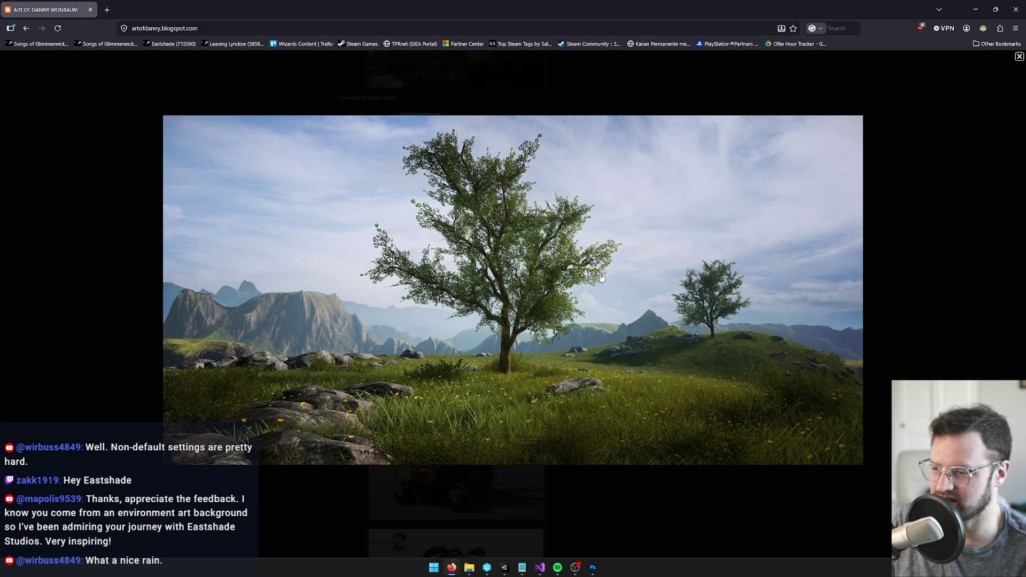
left_click(618, 280)
View both Grungy Alley screenshots enlarged, then scroll back through the post.
scroll(522, 245, "down", 5)
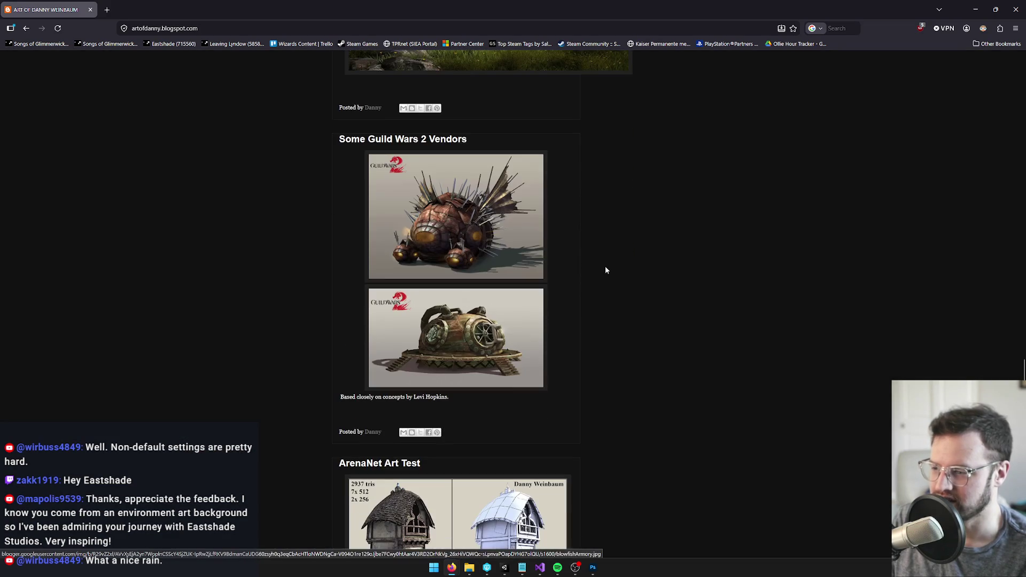
scroll(454, 238, "down", 5)
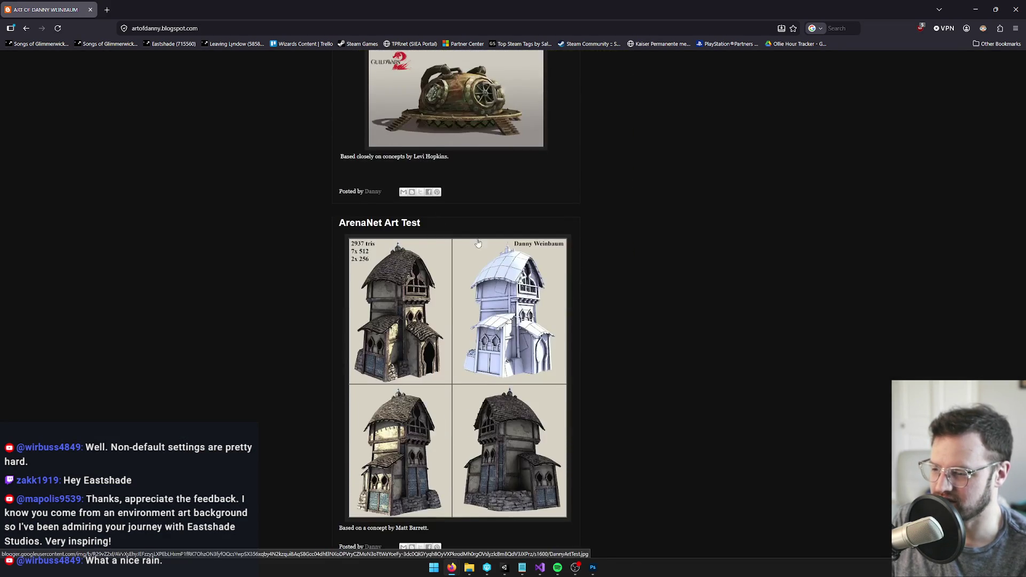
scroll(416, 185, "down", 3)
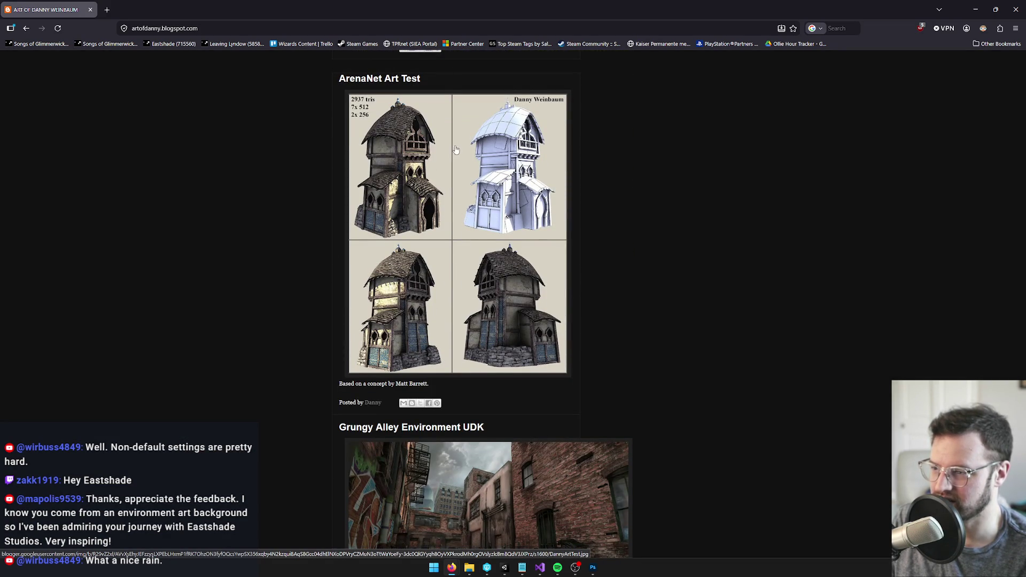
scroll(418, 214, "down", 5)
left_click(428, 240)
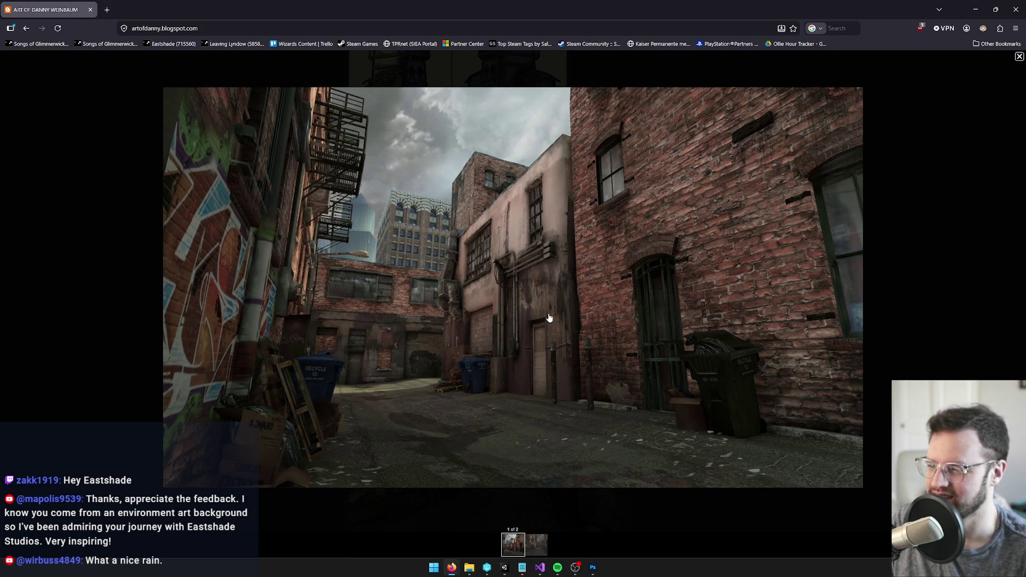
key("Escape")
scroll(465, 299, "down", 1)
left_click(471, 347)
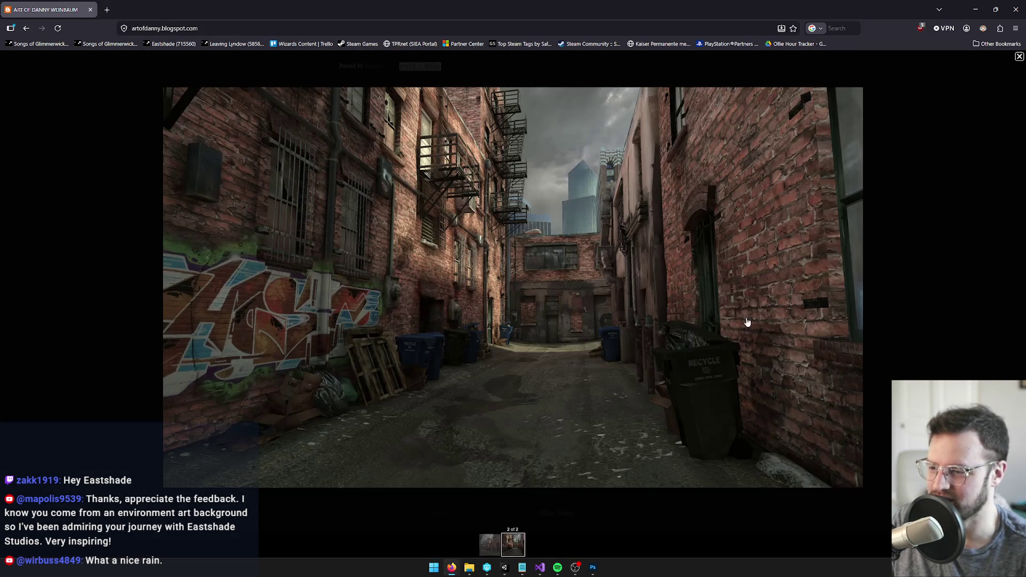
key("Escape")
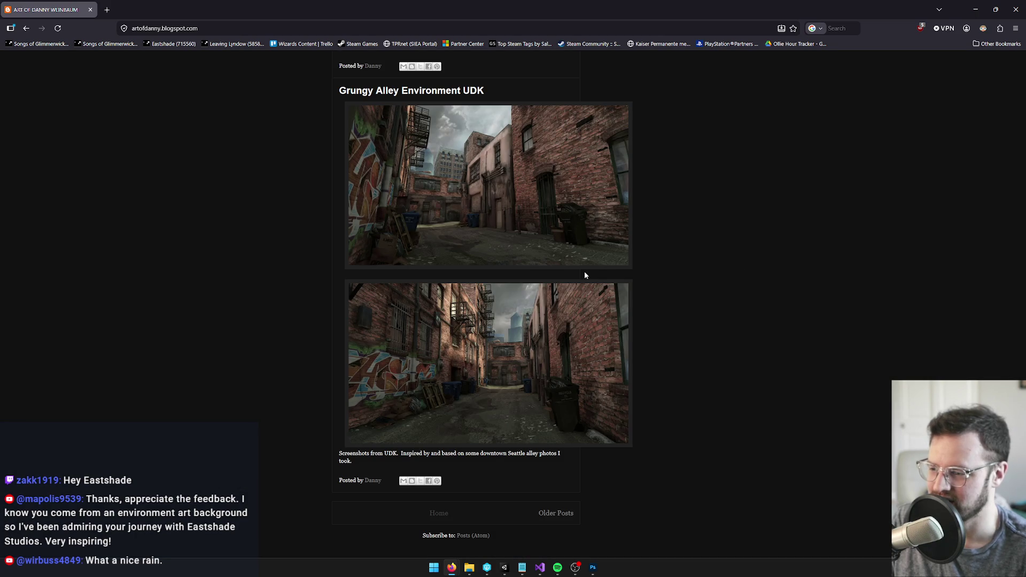
scroll(695, 345, "down", 1)
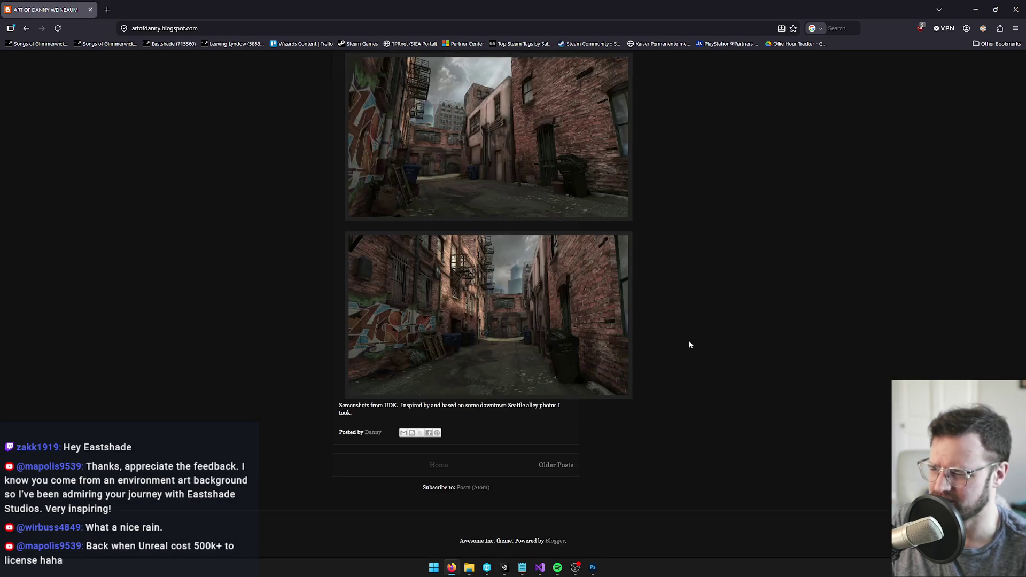
scroll(686, 342, "up", 3)
scroll(678, 339, "up", 3)
scroll(678, 339, "down", 4)
mouse_move(477, 10)
left_mouse_down()
mouse_move(511, 95)
mouse_move(1025, 188)
left_mouse_up()
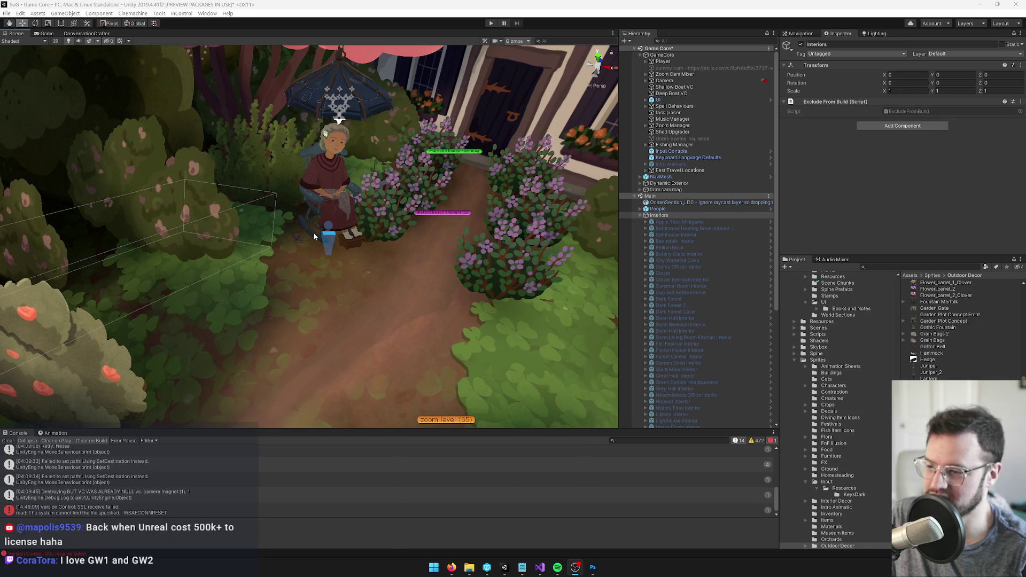
Pan the Scene view onto the fenced garden path beside the cottage.
mouse_move(406, 232)
left_mouse_down()
mouse_move(319, 253)
mouse_move(294, 203)
mouse_move(311, 232)
mouse_move(360, 174)
mouse_move(396, 160)
mouse_move(400, 181)
mouse_move(364, 204)
mouse_move(392, 206)
mouse_move(392, 222)
mouse_move(325, 227)
mouse_move(374, 234)
mouse_move(396, 287)
left_mouse_up()
Select the upper terrace terrain and locate its DirtGrassCobbleTerrain material in the Project window.
left_click(396, 287)
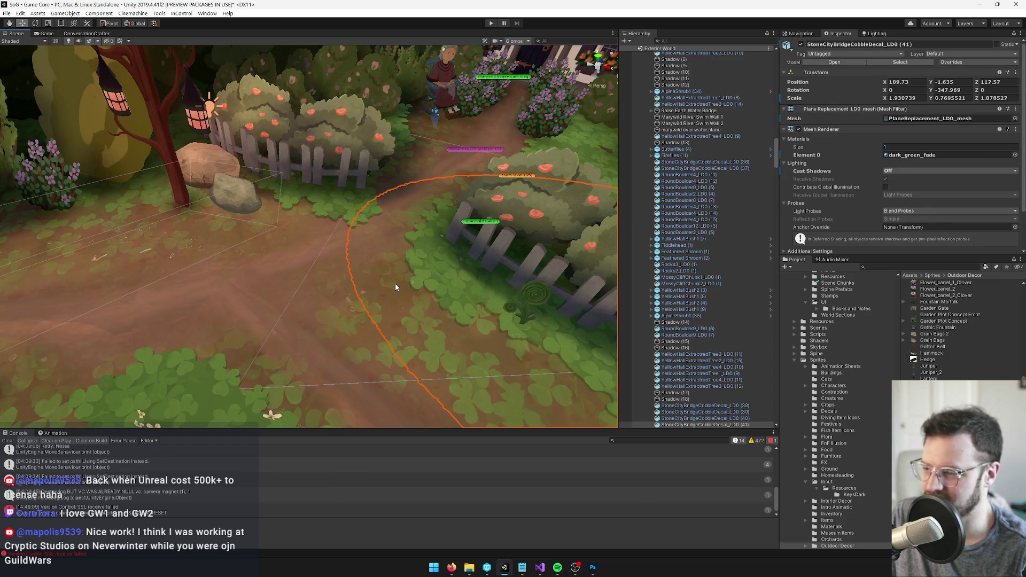
left_click(296, 300)
mouse_move(296, 300)
left_mouse_down()
mouse_move(334, 297)
mouse_move(246, 253)
mouse_move(222, 290)
left_mouse_up()
left_click(227, 293)
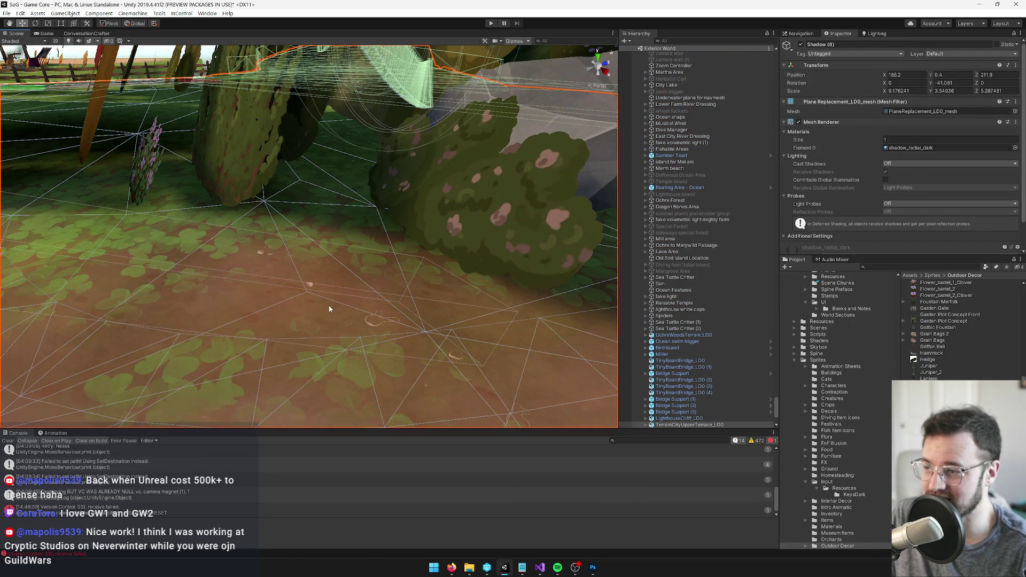
left_click(313, 254)
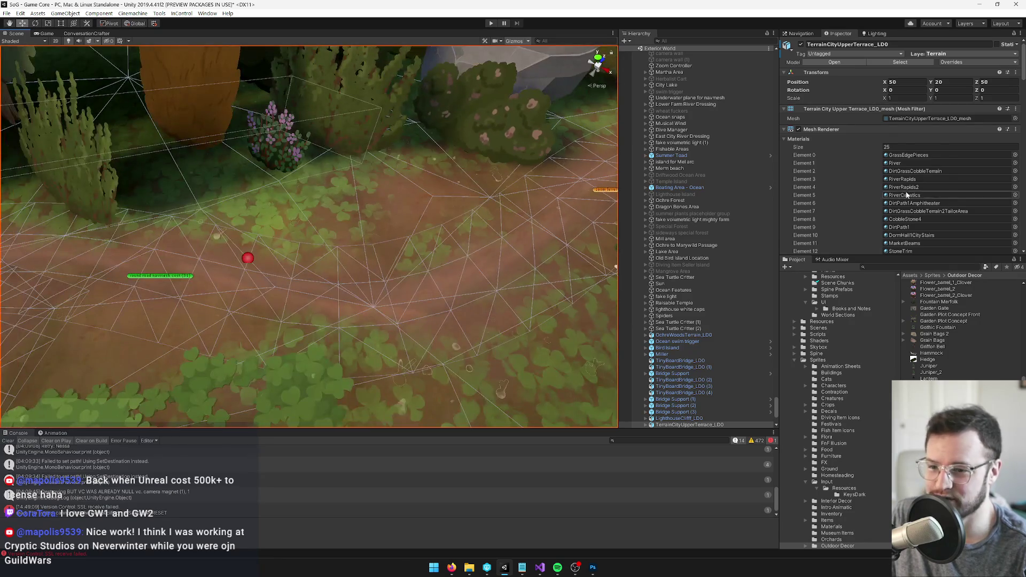
scroll(906, 196, "down", 5)
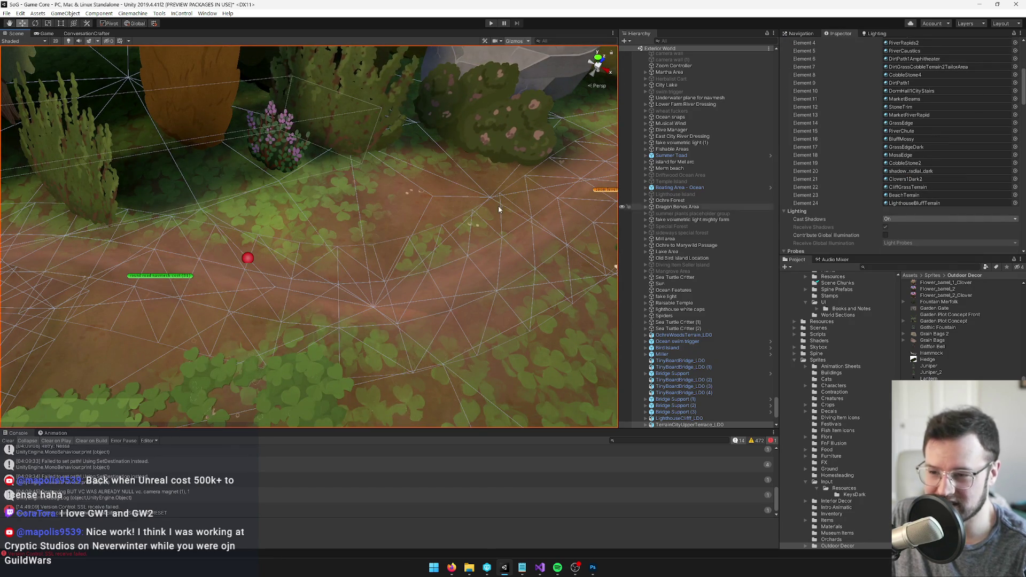
scroll(924, 139, "up", 3)
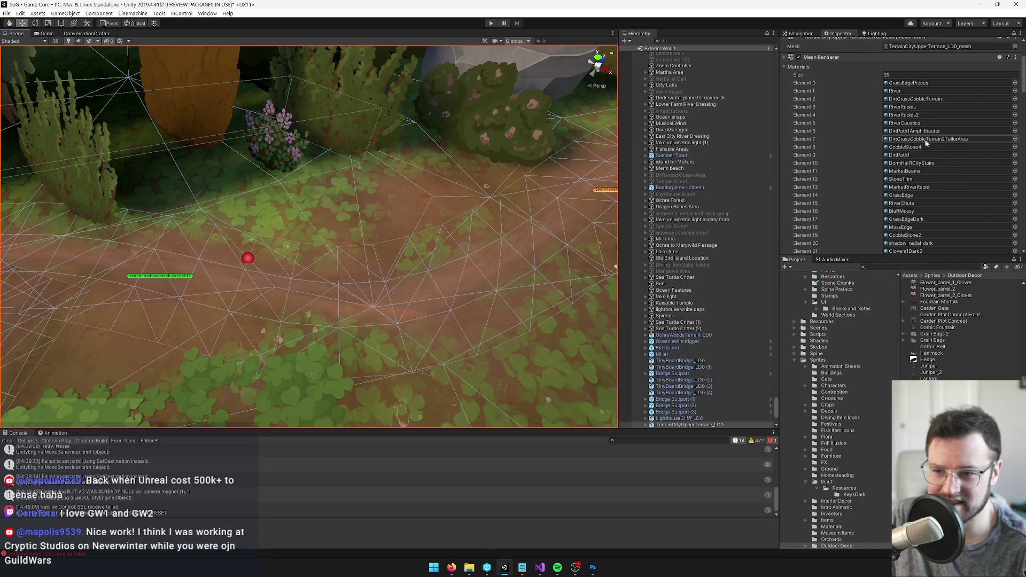
left_click(377, 228)
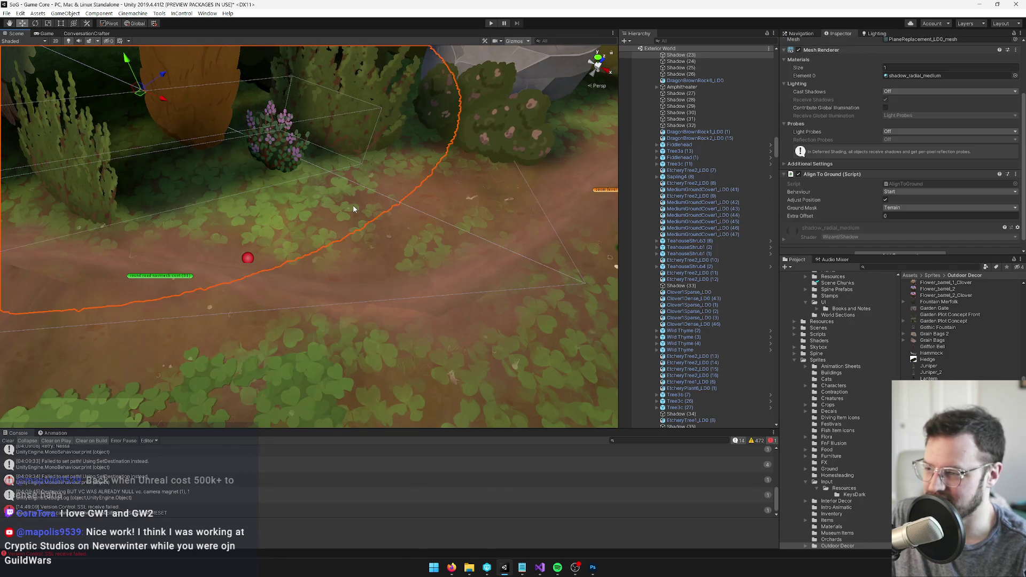
left_click(379, 229)
scroll(373, 246, "up", 3)
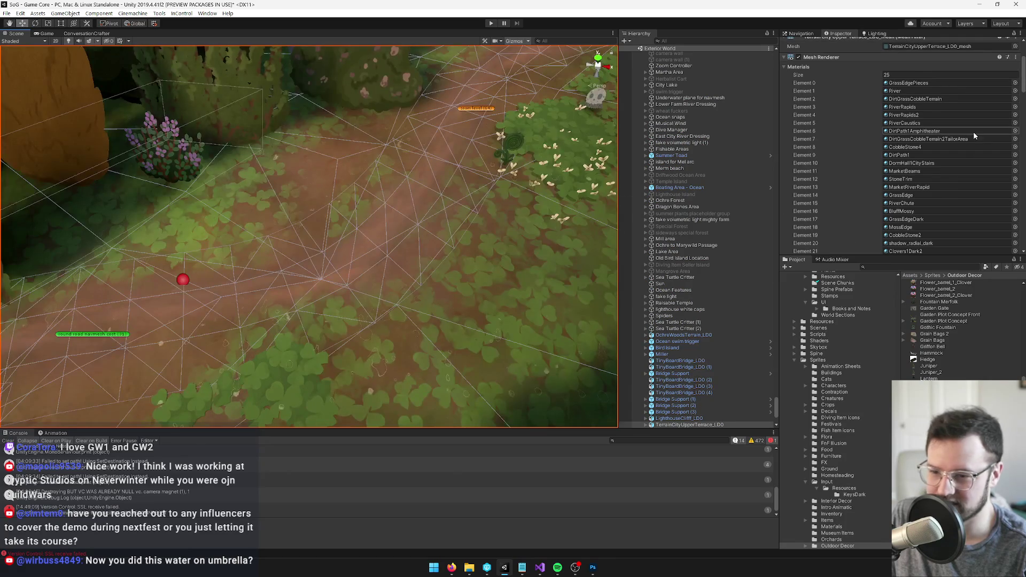
left_click(904, 99)
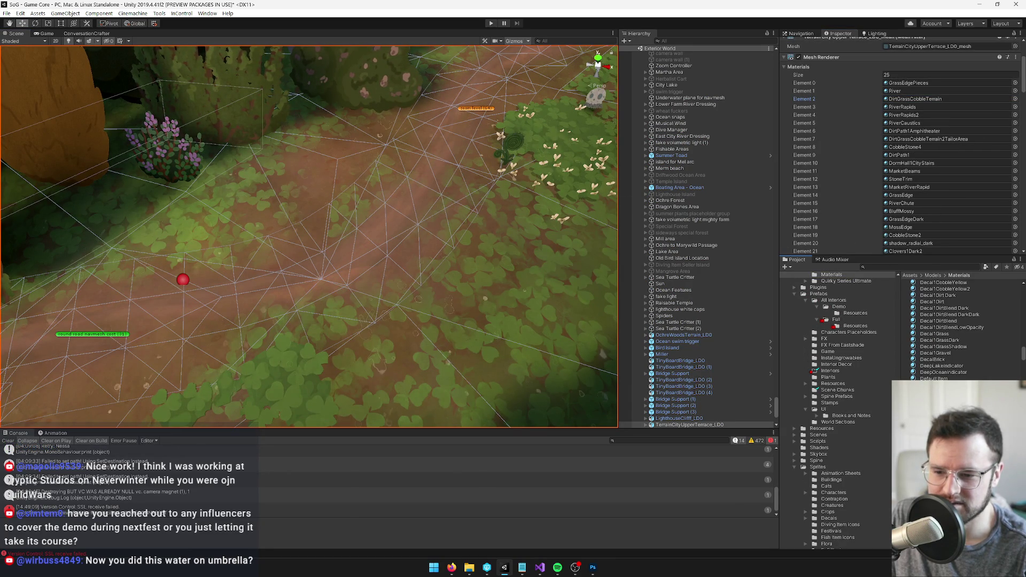
double_click(904, 100)
Open RainRipplesMask2 from the material's Rain Ripples slot and enlarge its Inspector preview.
left_click_drag(887, 107, 887, 185)
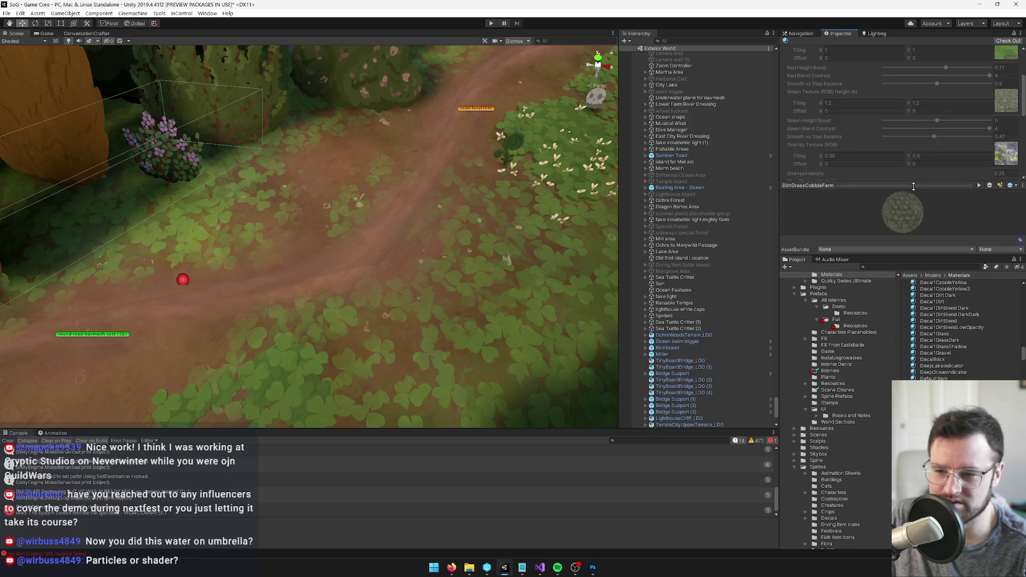
scroll(906, 110, "down", 3)
left_click(997, 79)
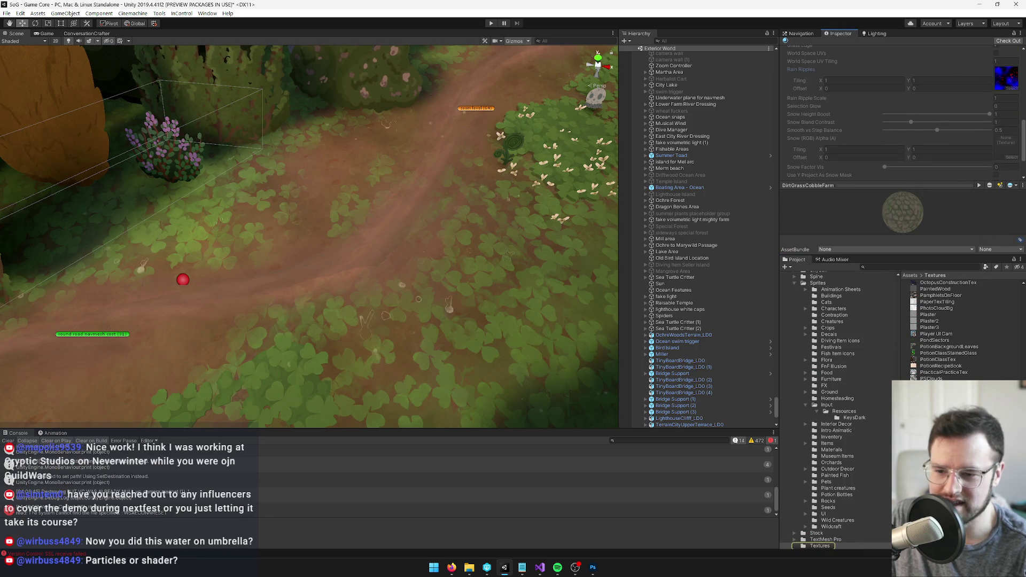
left_click(941, 391)
left_click_drag(890, 188, 897, 70)
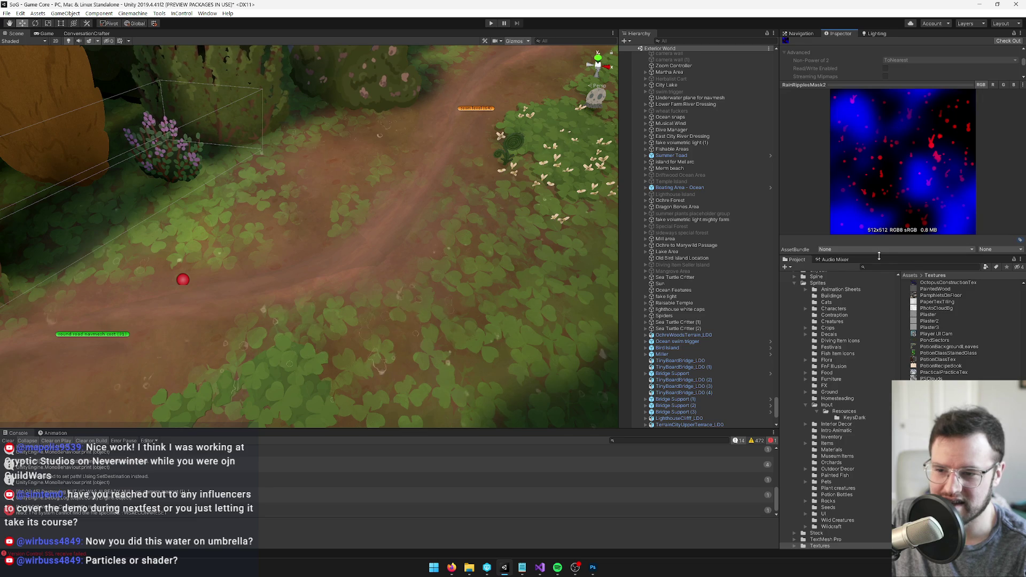
left_click_drag(888, 257, 887, 382)
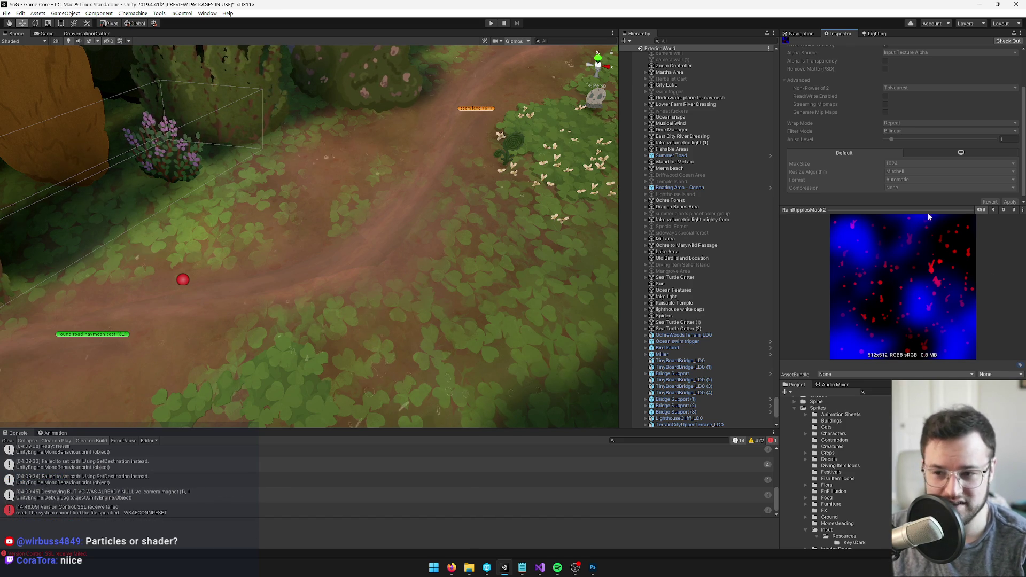
Shrink the texture preview, then orbit the Scene view side-on to the cottage and pink tree.
mouse_move(929, 206)
left_mouse_down()
mouse_move(927, 138)
mouse_move(926, 162)
left_mouse_up()
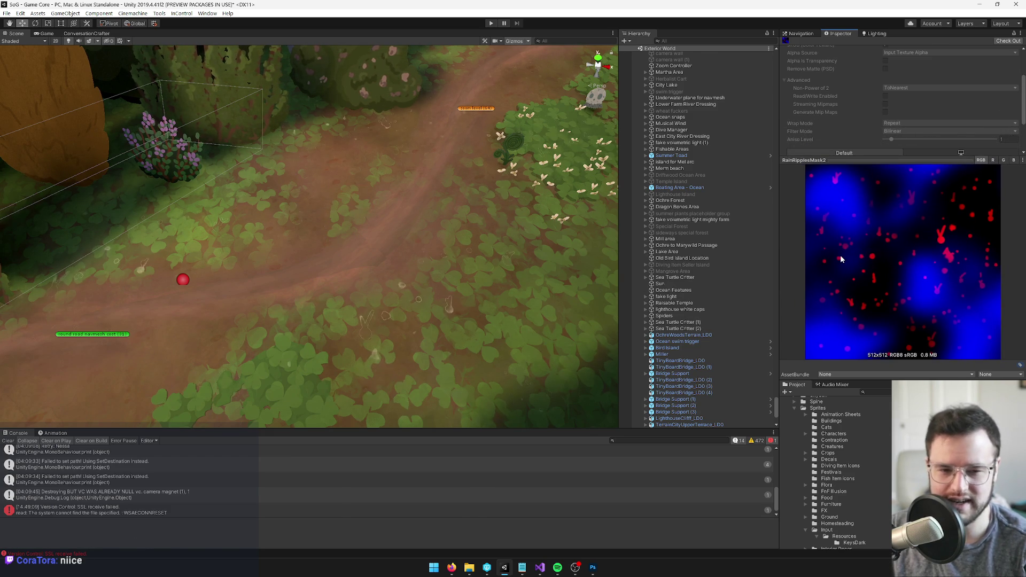
mouse_move(878, 163)
left_mouse_down()
mouse_move(873, 245)
mouse_move(877, 232)
left_mouse_up()
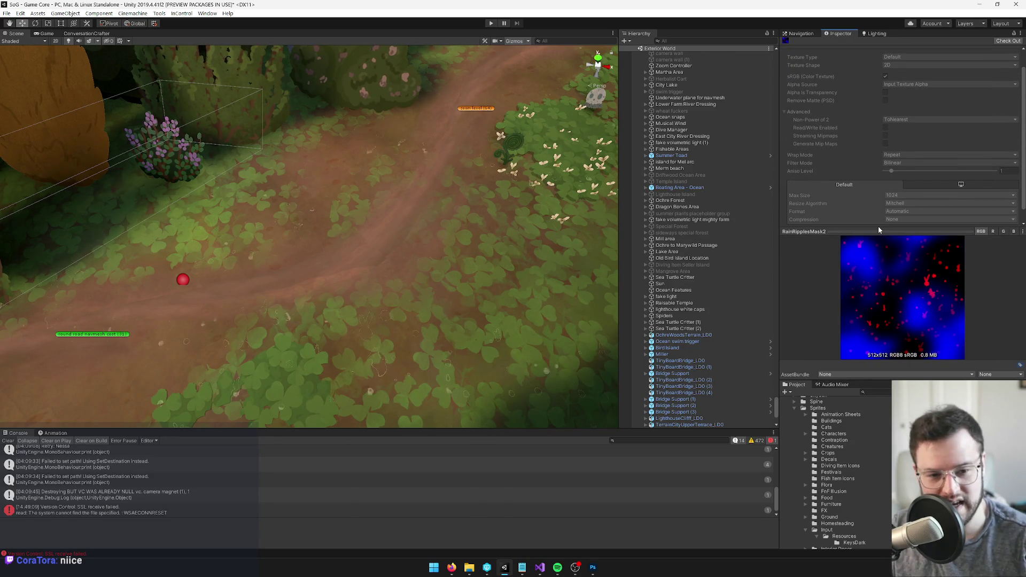
mouse_move(368, 154)
left_mouse_down()
mouse_move(355, 163)
mouse_move(371, 166)
mouse_move(350, 254)
left_mouse_up()
scroll(367, 181, "up", 5)
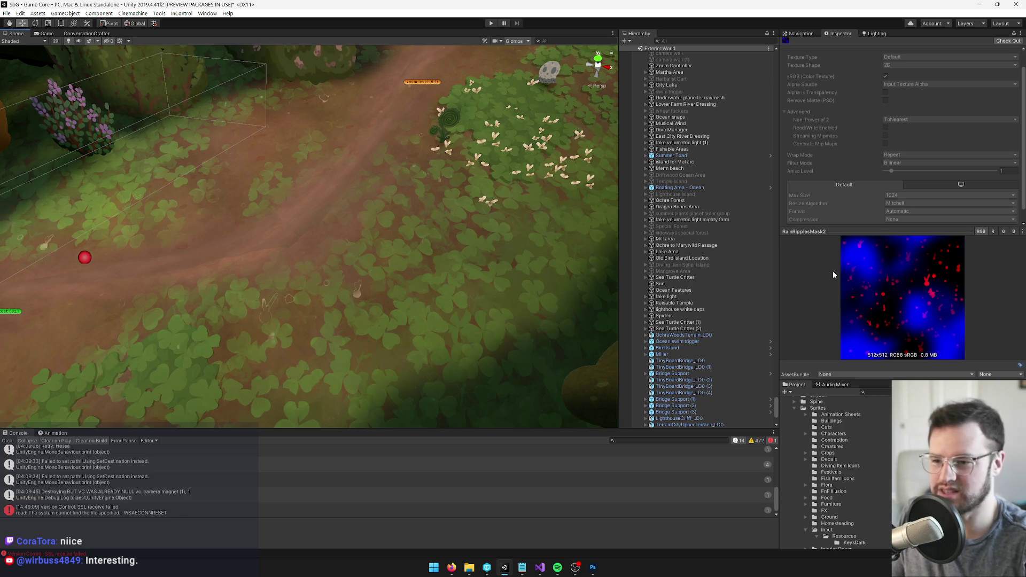
scroll(303, 193, "down", 4)
scroll(323, 197, "down", 1)
left_click_drag(417, 245, 434, 155)
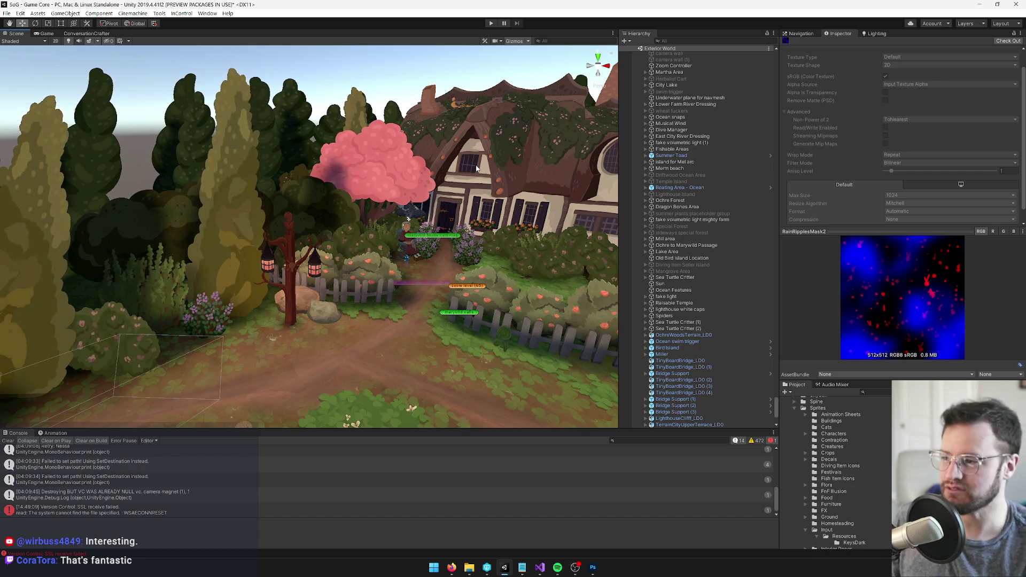
Fly the Scene view toward the house and briefly check the Game view.
mouse_move(369, 59)
left_mouse_down()
mouse_move(400, 140)
mouse_move(386, 200)
left_mouse_up()
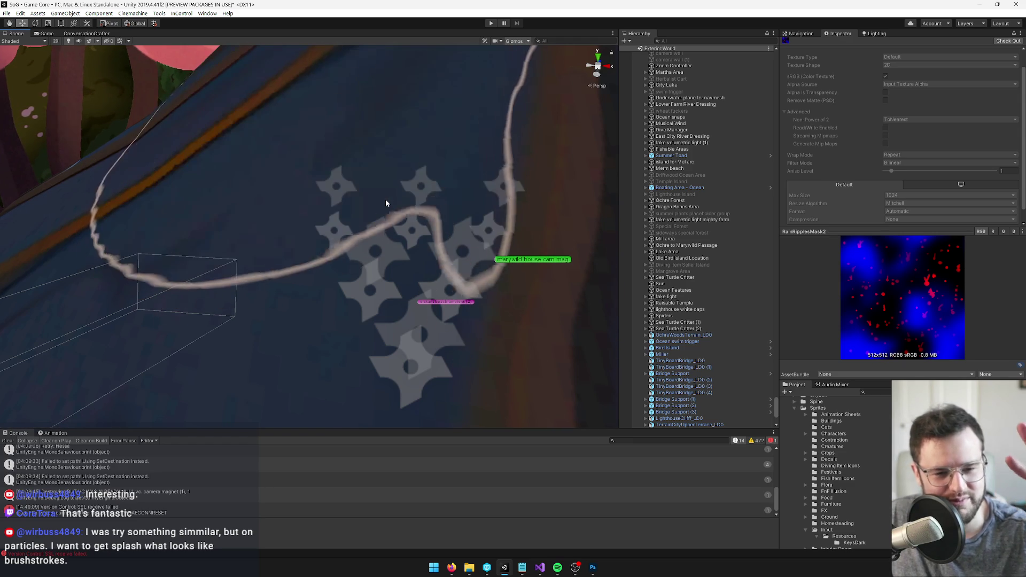
mouse_move(238, 186)
left_mouse_down()
mouse_move(365, 192)
mouse_move(278, 171)
left_mouse_up()
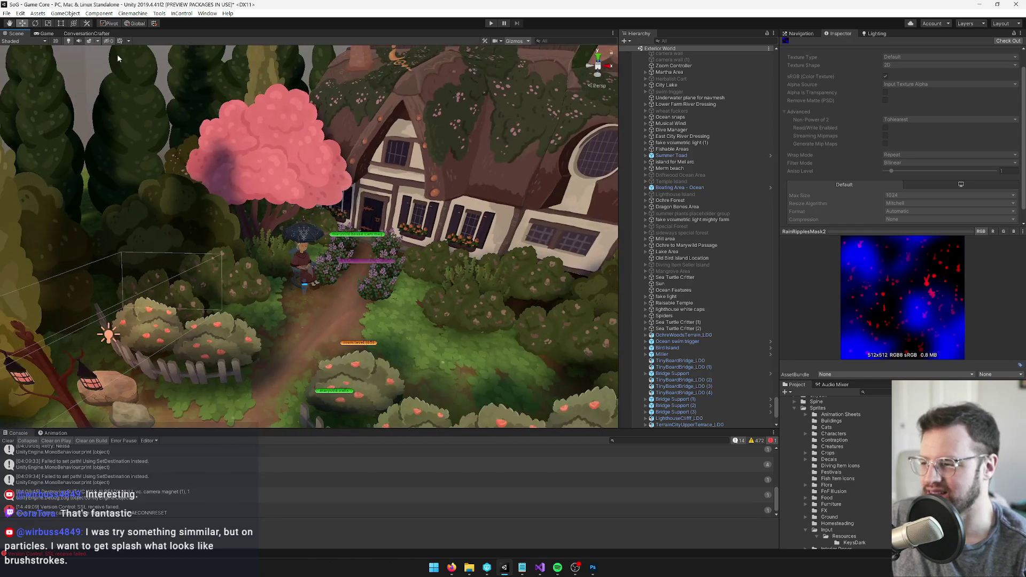
left_click(47, 33)
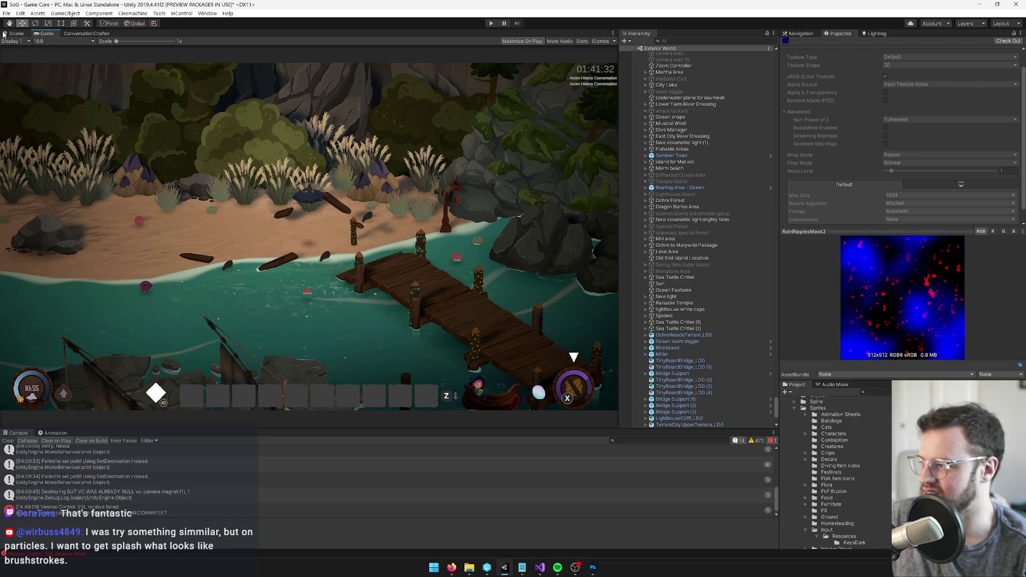
left_click(5, 34)
scroll(751, 129, "down", 15)
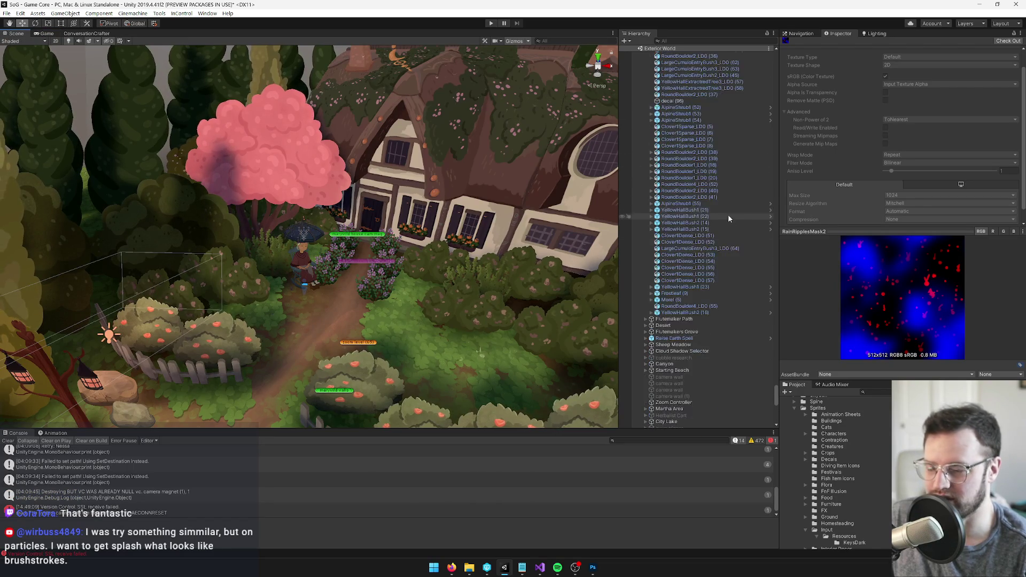
scroll(770, 102, "up", 15)
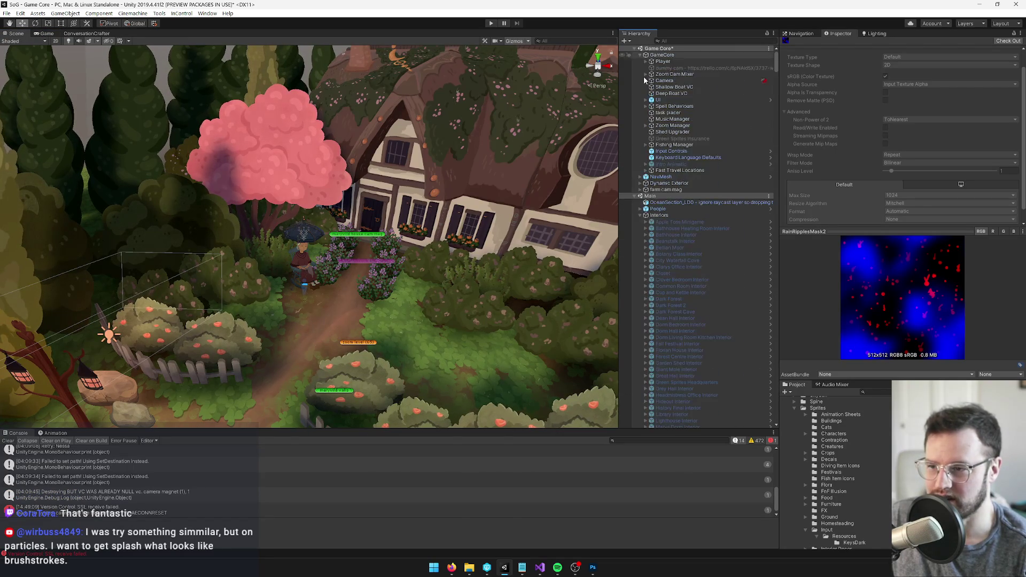
Search the Project for 'dark forest' and select the Dark Forest prefab.
left_click(646, 62)
scroll(381, 191, "down", 5)
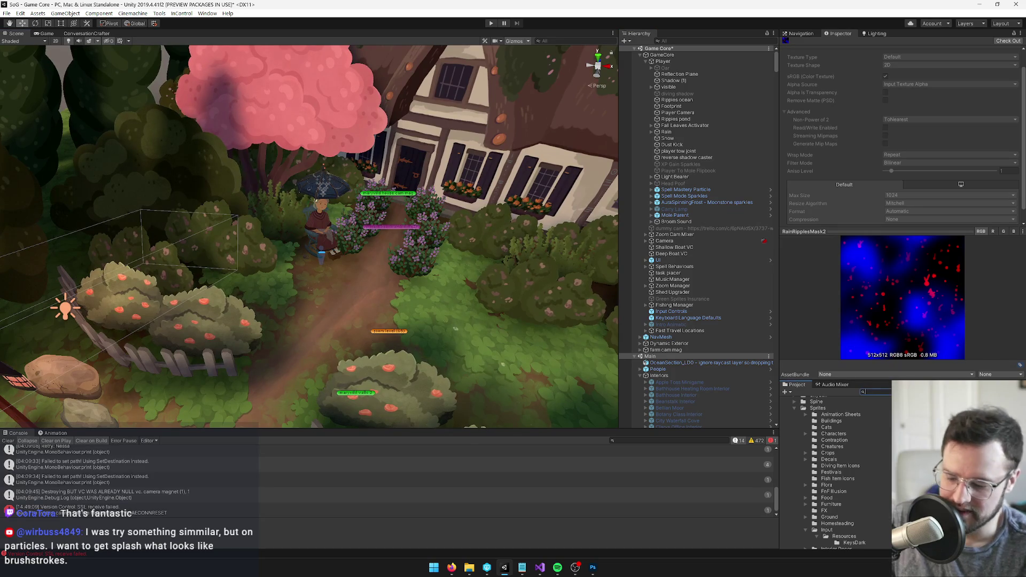
type("dark")
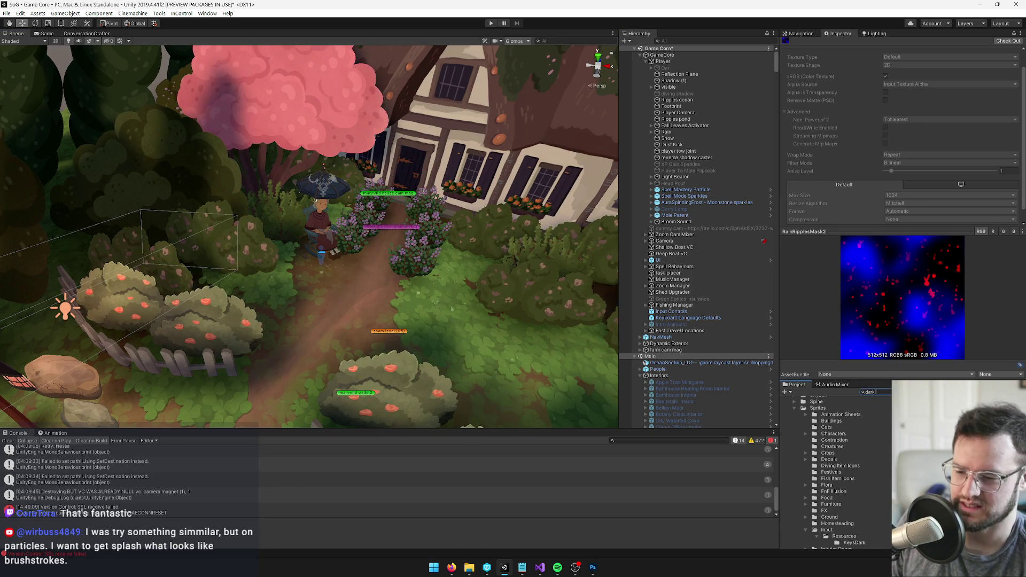
type(" forest t")
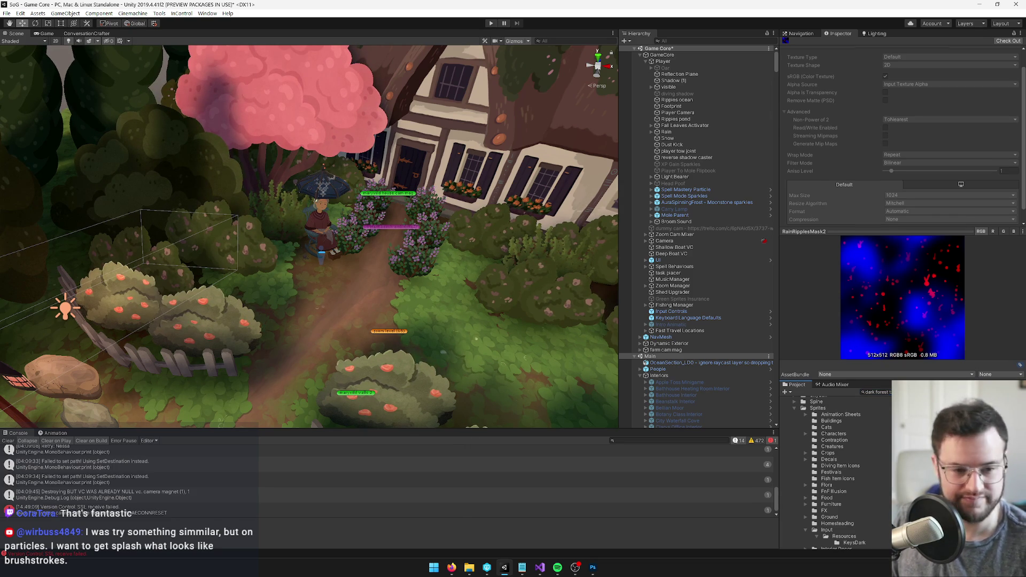
left_click(919, 422)
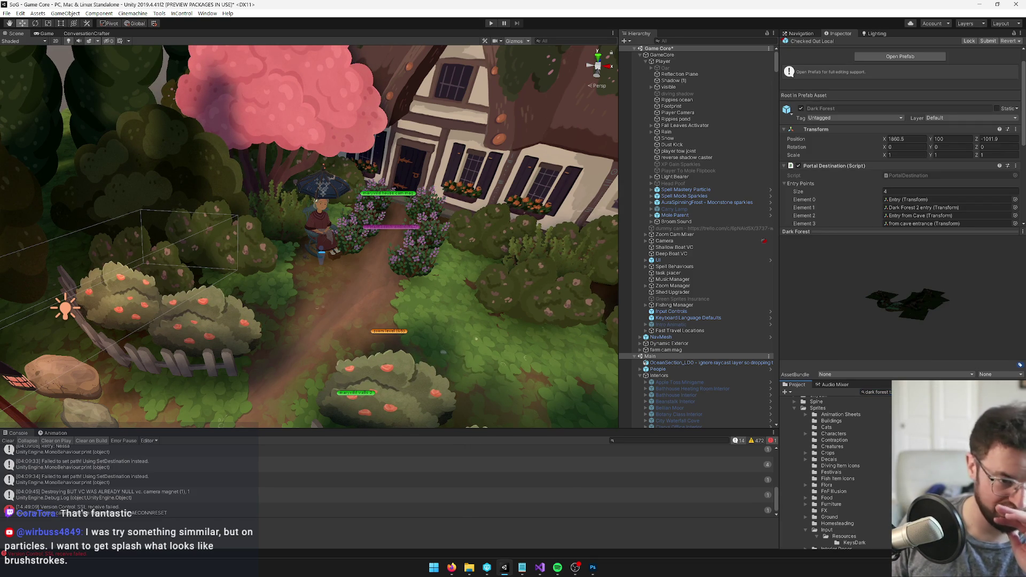
double_click(919, 422)
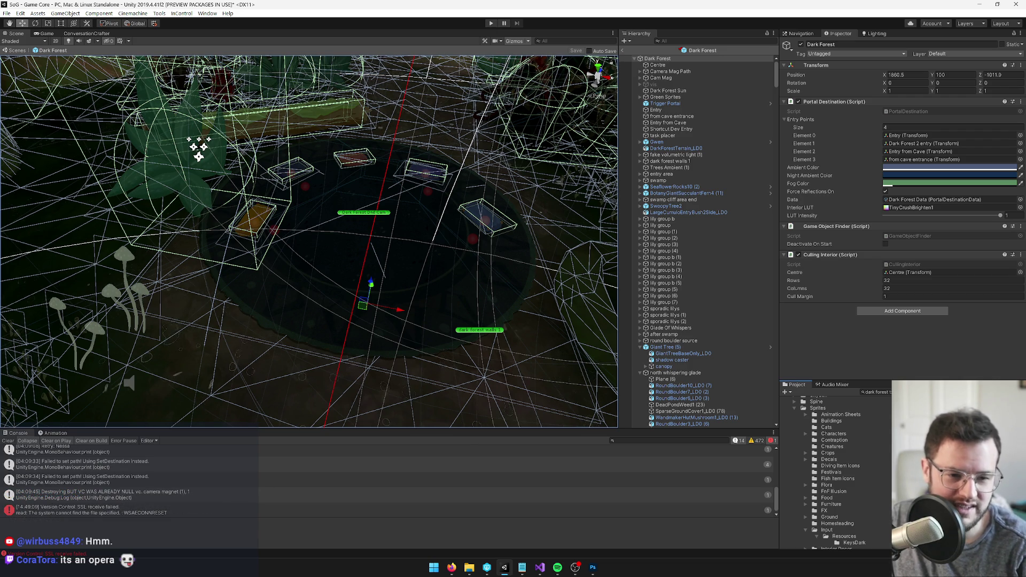
key("alt+Tab")
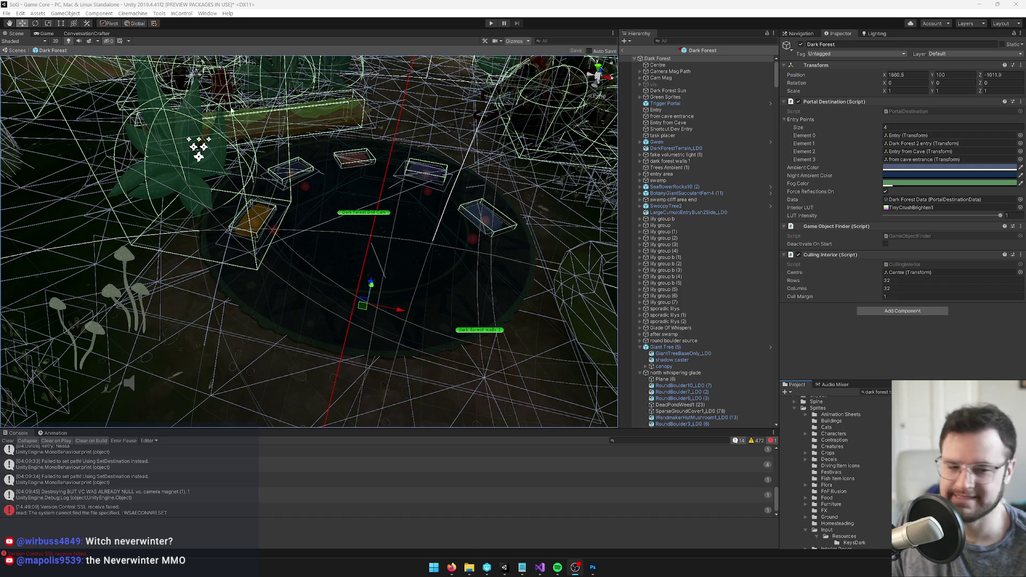
left_click_drag(288, 144, 353, 176)
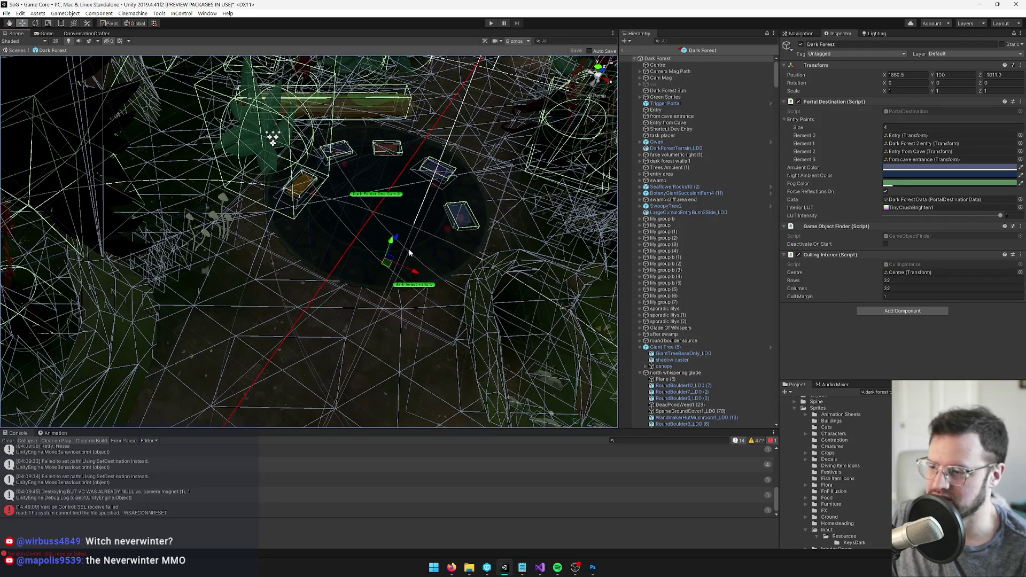
Duplicate the pond Plane and paste the Lamp into the FnF Dnd group.
left_click(410, 253)
key("ctrl+d")
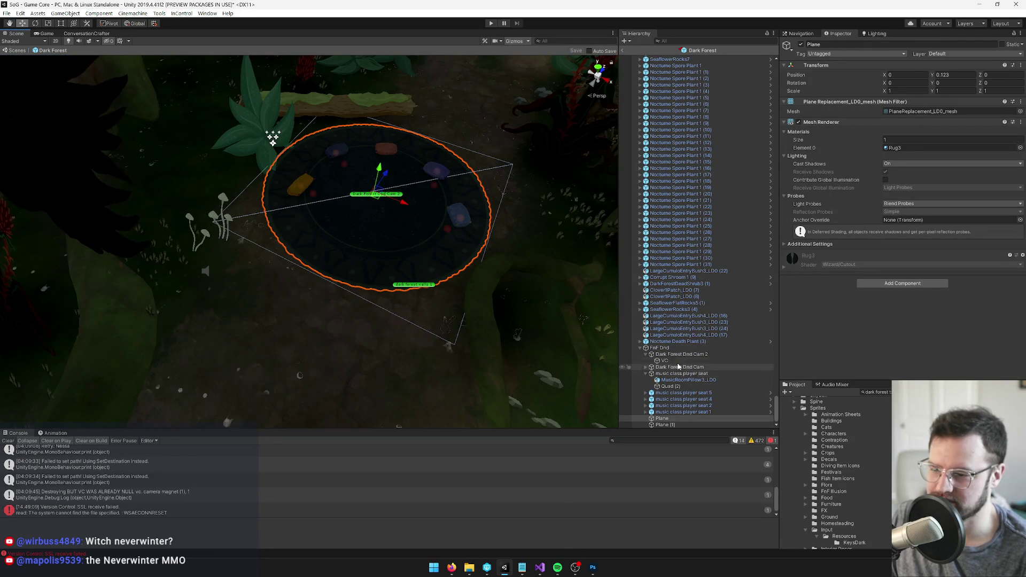
right_click(662, 348)
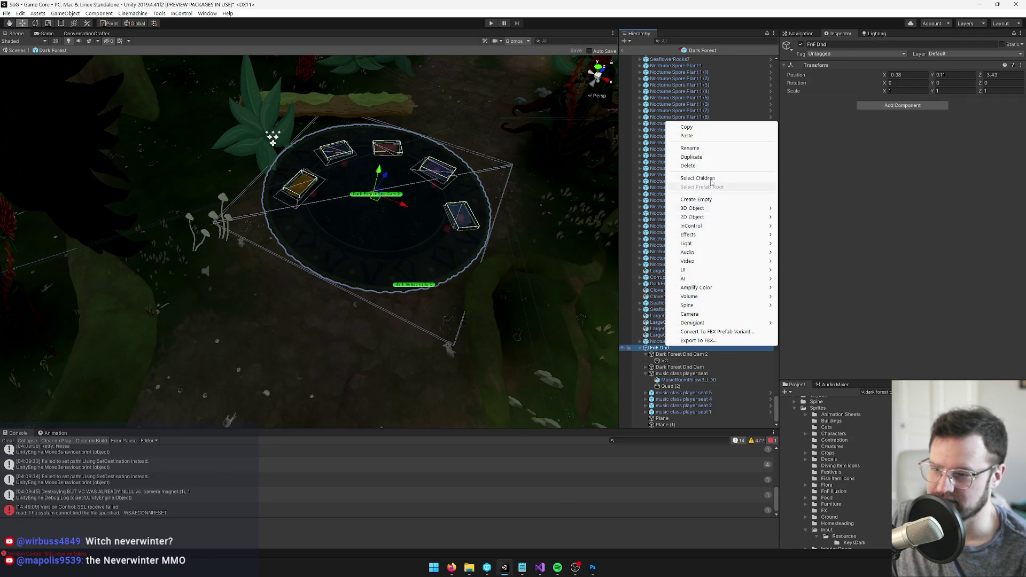
left_click(694, 137)
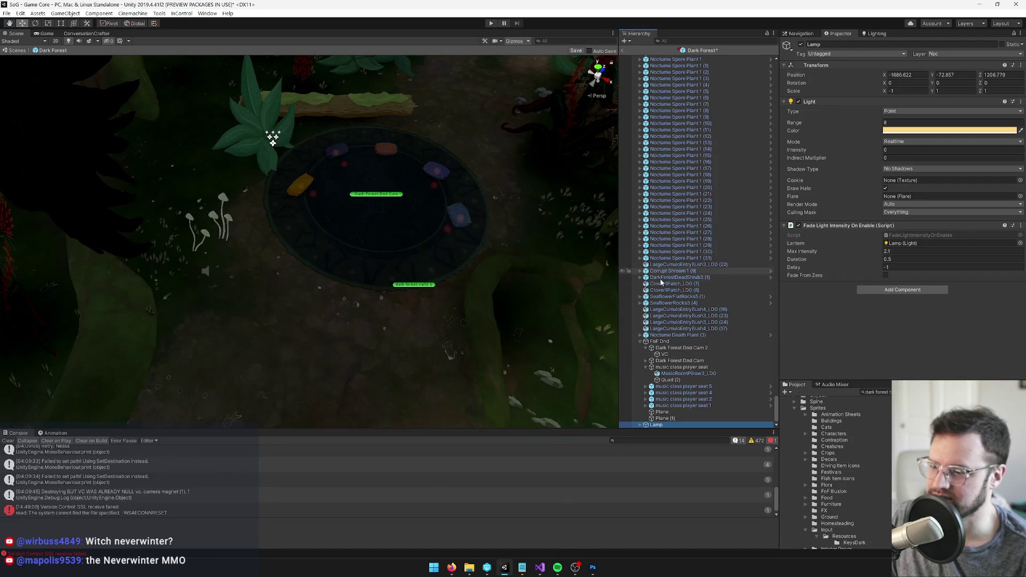
left_click_drag(662, 425, 665, 346)
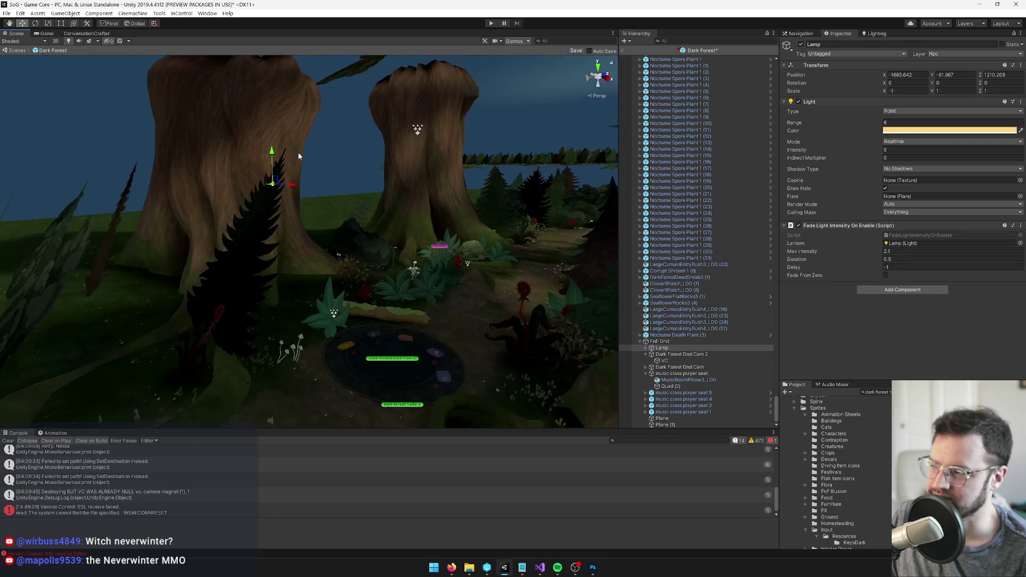
Position the lamp beside the mushrooms and reeds at the fairy circle's edge.
left_click_drag(274, 191, 349, 355)
key("f")
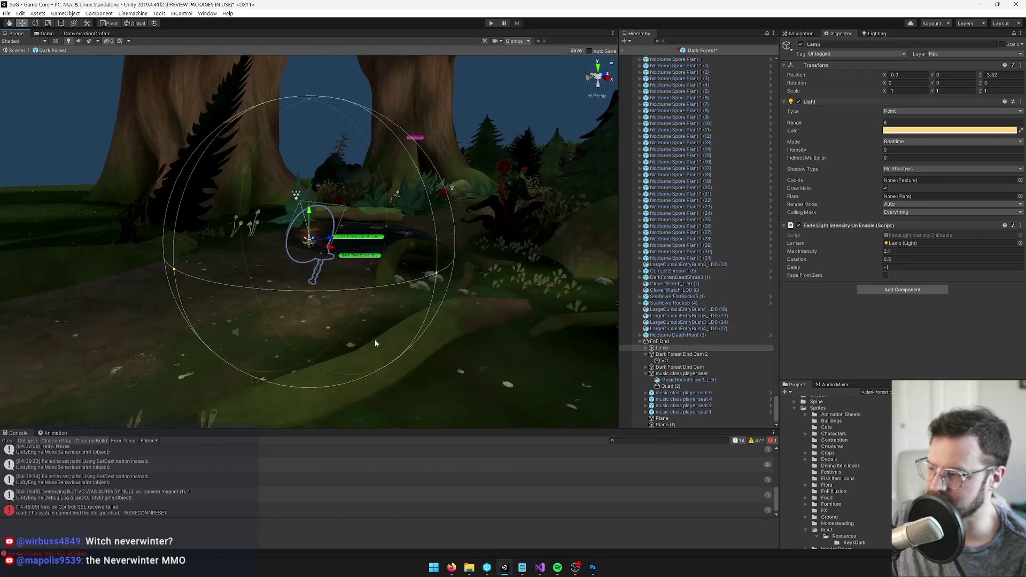
left_click_drag(354, 208, 353, 155)
scroll(398, 178, "up", 5)
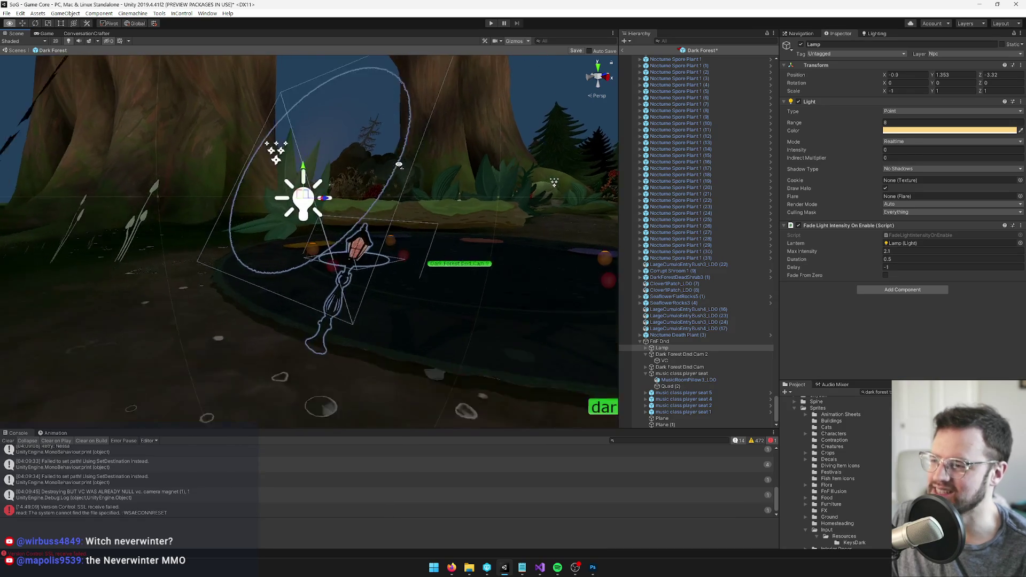
scroll(399, 177, "down", 5)
mouse_move(330, 75)
left_mouse_down()
mouse_move(330, 53)
mouse_move(329, 84)
left_mouse_up()
scroll(342, 161, "down", 3)
mouse_move(348, 170)
left_mouse_down()
mouse_move(165, 179)
mouse_move(67, 168)
mouse_move(215, 183)
mouse_move(222, 163)
left_mouse_up()
left_click_drag(372, 151, 369, 164)
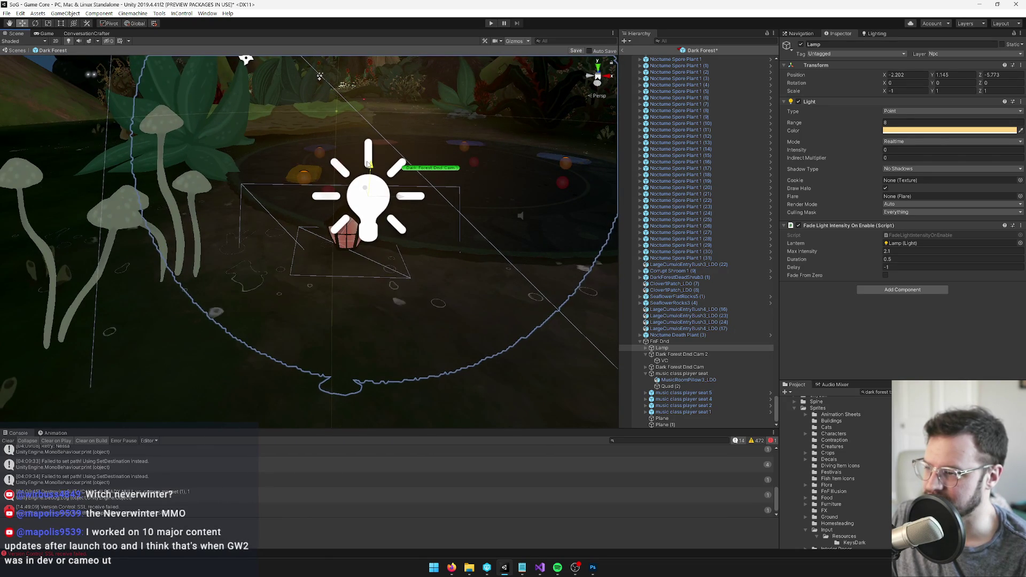
scroll(365, 265, "down", 5)
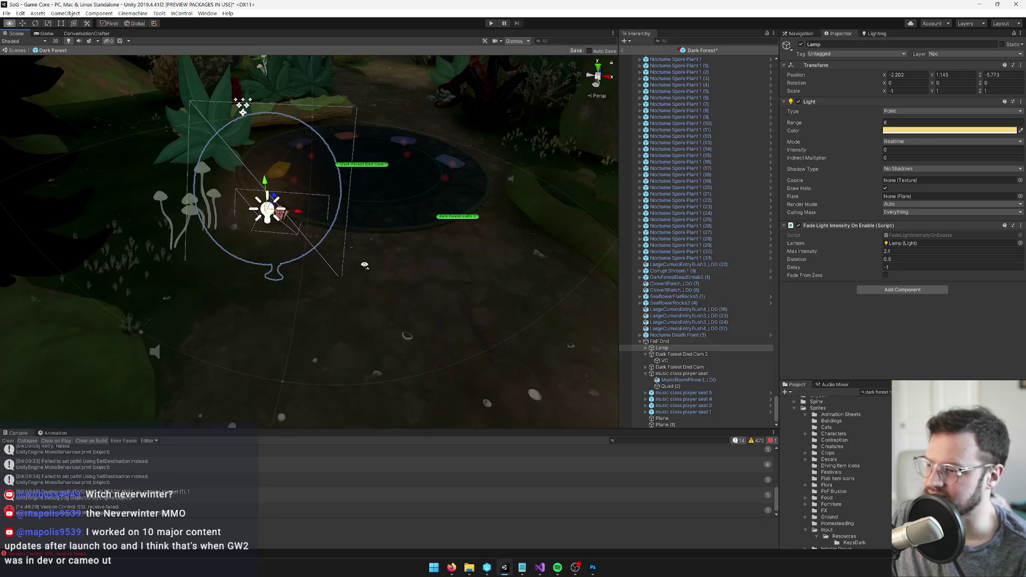
mouse_move(452, 568)
left_click(398, 528)
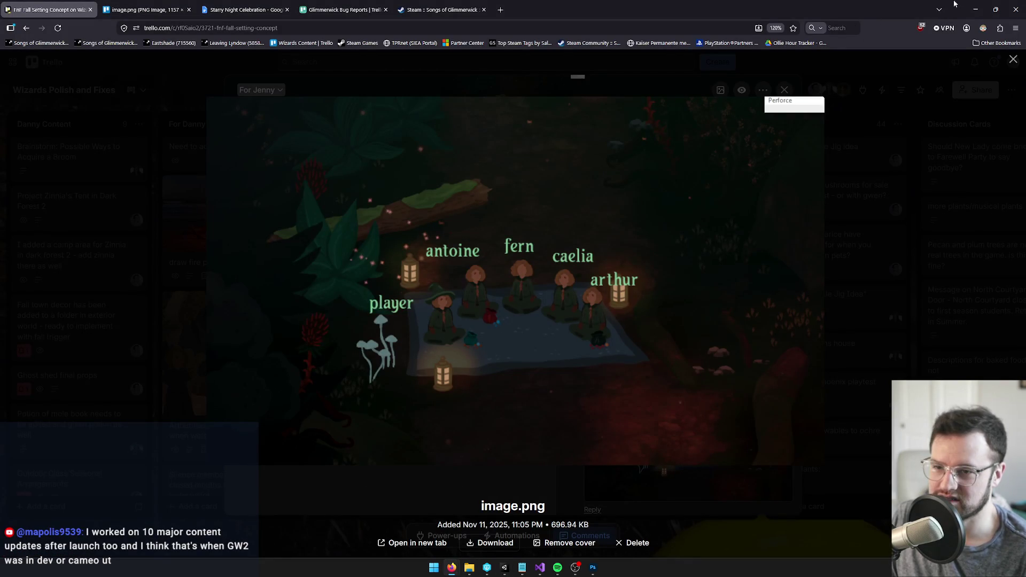
Back in Unity, duplicate the lamp as Lamp (1) on the log at X -4.088, Z 3.301.
left_click(976, 9)
mouse_move(203, 278)
left_mouse_down()
mouse_move(413, 280)
mouse_move(322, 256)
mouse_move(380, 245)
mouse_move(486, 191)
mouse_move(482, 155)
left_mouse_up()
key("ctrl+d")
mouse_move(422, 227)
left_mouse_down()
mouse_move(404, 221)
mouse_move(412, 180)
left_mouse_up()
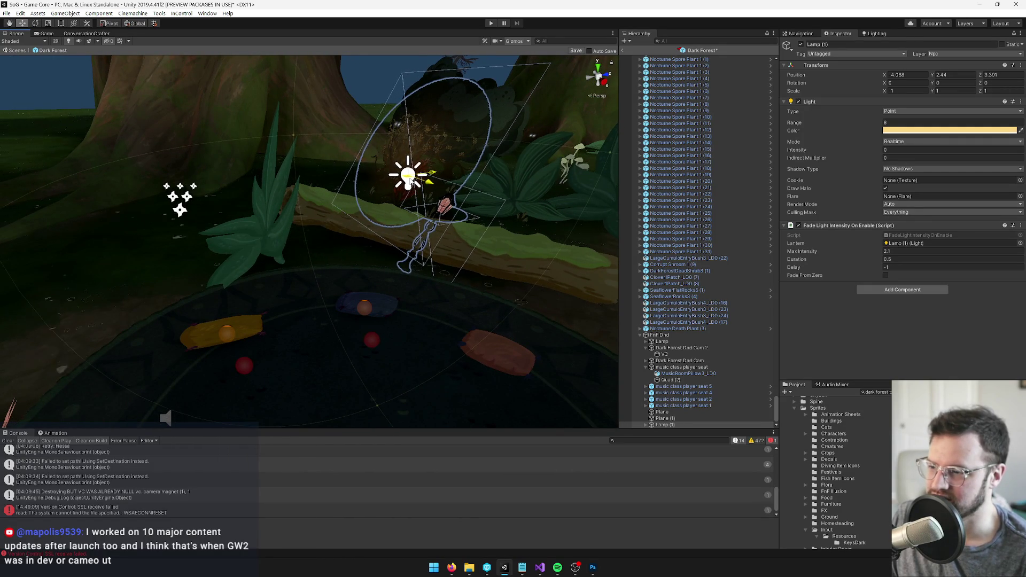
Move Lamp (1) off the log to the fairy circle's far-left edge.
scroll(431, 118, "up", 2)
left_click_drag(440, 121, 437, 126)
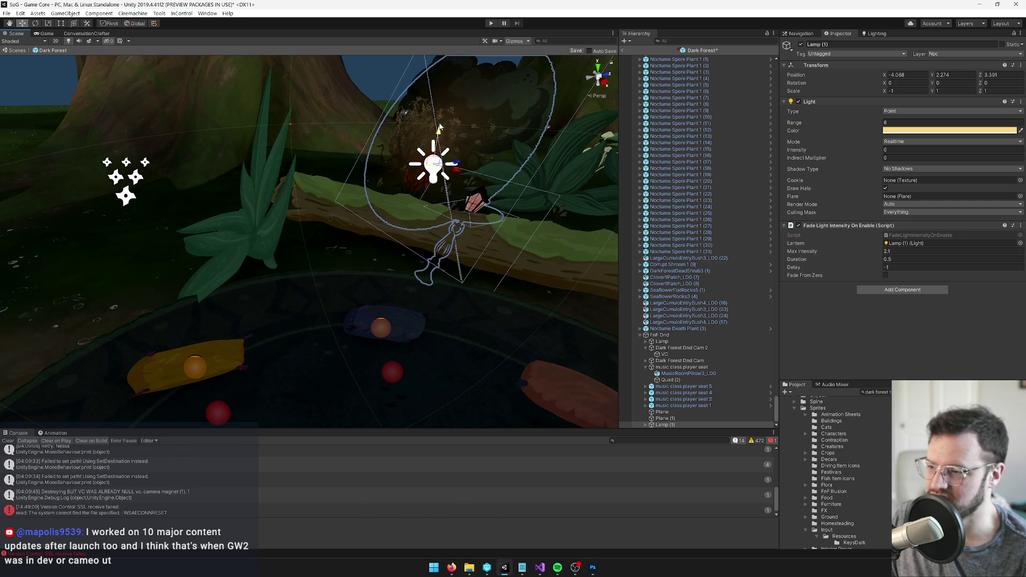
scroll(392, 138, "up", 3)
key("w")
mouse_move(373, 155)
left_mouse_down()
mouse_move(449, 180)
mouse_move(367, 182)
mouse_move(366, 251)
mouse_move(297, 203)
left_mouse_up()
key("ctrl+z")
scroll(349, 231, "up", 3)
scroll(421, 221, "up", 2)
mouse_move(422, 220)
left_mouse_down()
mouse_move(484, 222)
mouse_move(222, 187)
mouse_move(207, 211)
mouse_move(236, 114)
left_mouse_up()
scroll(236, 114, "up", 4)
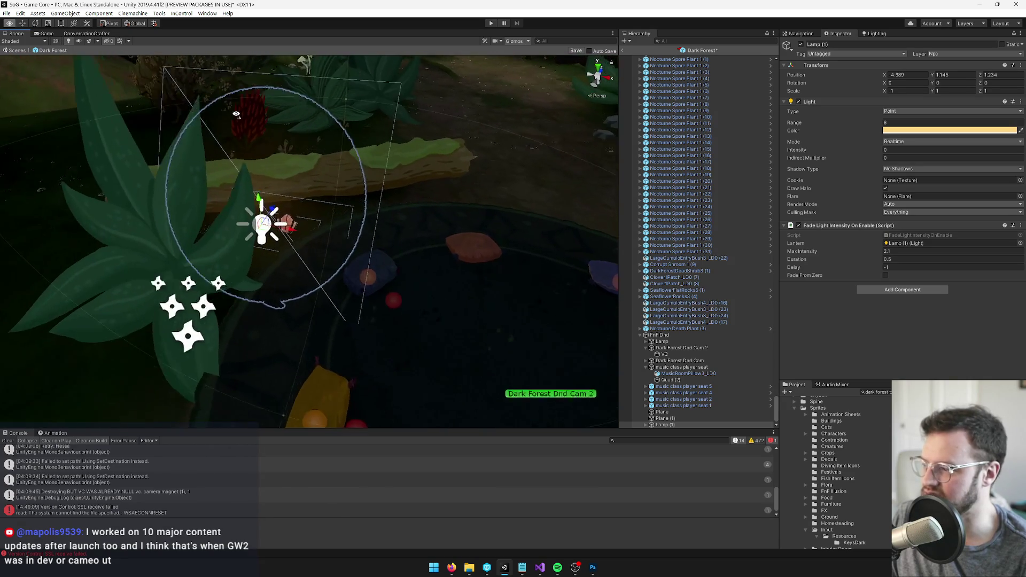
mouse_move(320, 238)
left_mouse_down()
mouse_move(363, 261)
mouse_move(318, 291)
mouse_move(319, 214)
left_mouse_up()
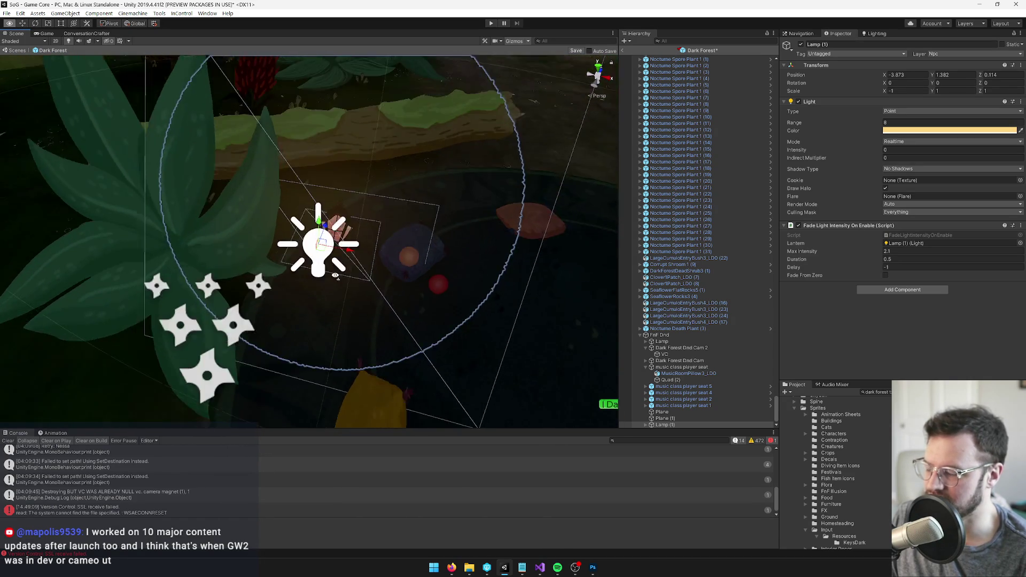
scroll(246, 261, "up", 5)
mouse_move(246, 261)
left_mouse_down()
mouse_move(210, 200)
mouse_move(166, 229)
left_mouse_up()
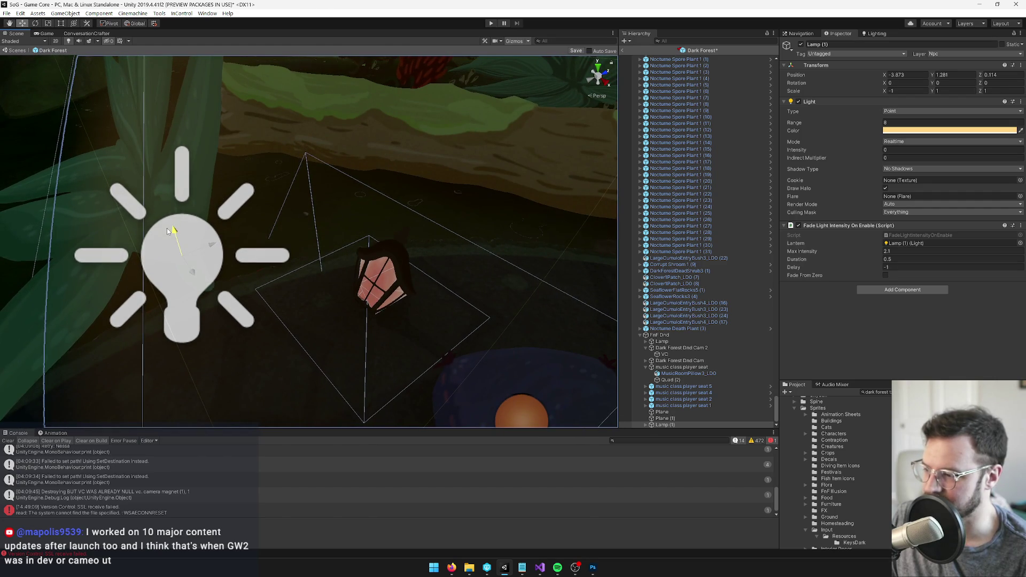
scroll(167, 229, "down", 10)
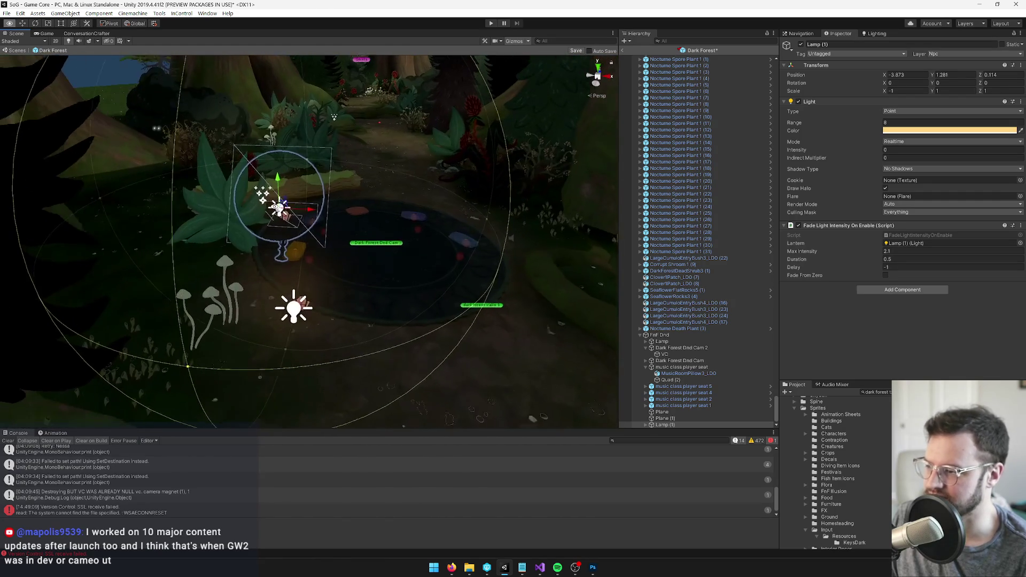
Nudge and slightly raise the first Lamp, then duplicate it as Lamp (2).
left_click(660, 341)
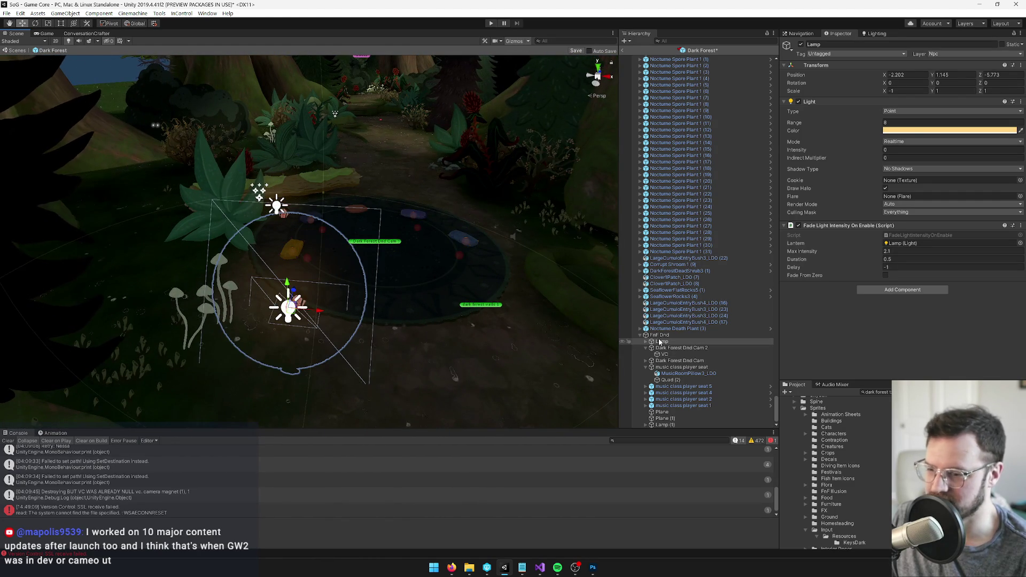
key("f")
left_click_drag(316, 289, 350, 266)
scroll(350, 266, "up", 5)
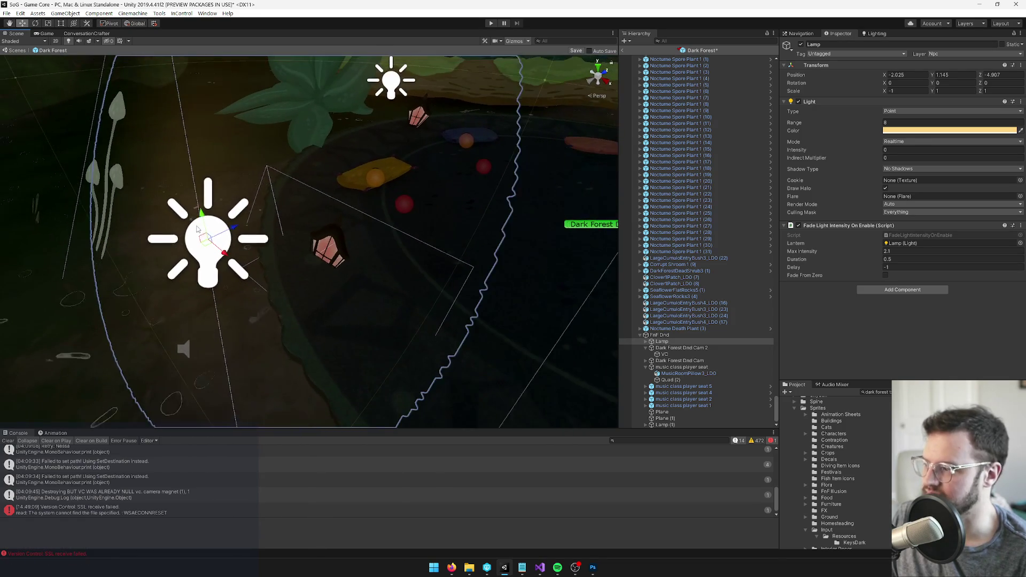
left_click_drag(202, 217, 205, 203)
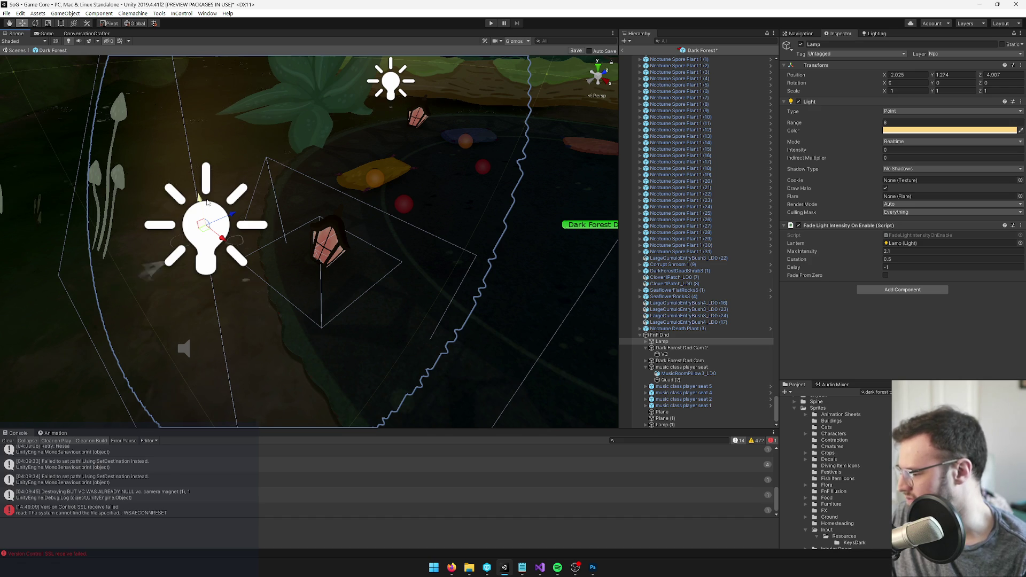
mouse_move(207, 202)
left_mouse_down()
mouse_move(420, 229)
mouse_move(209, 402)
mouse_move(326, 265)
mouse_move(255, 246)
mouse_move(386, 232)
left_mouse_up()
key("ctrl+d")
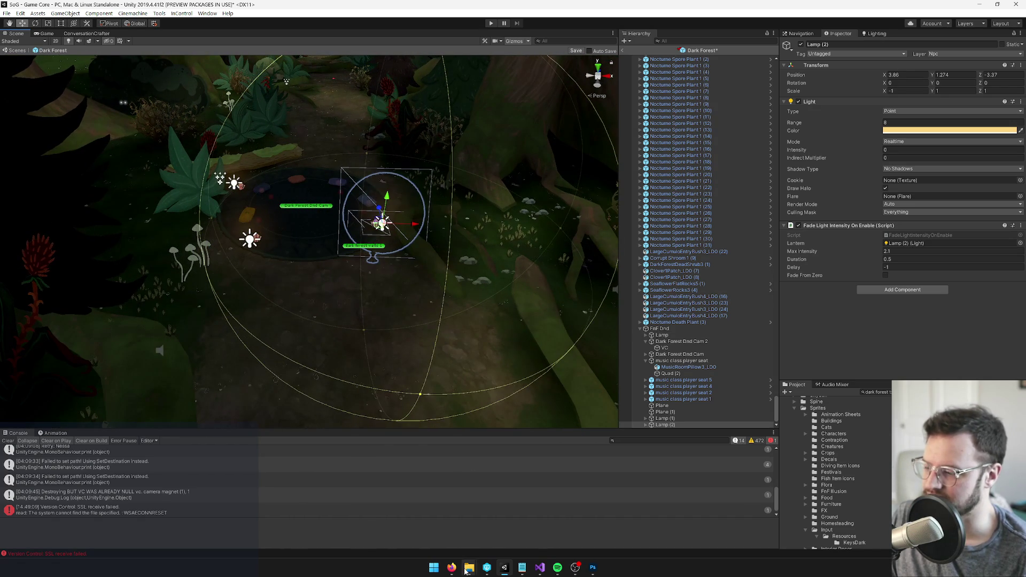
From a low viewing angle, drag Lamp (2) to the pond's right edge.
mouse_move(451, 567)
mouse_move(412, 529)
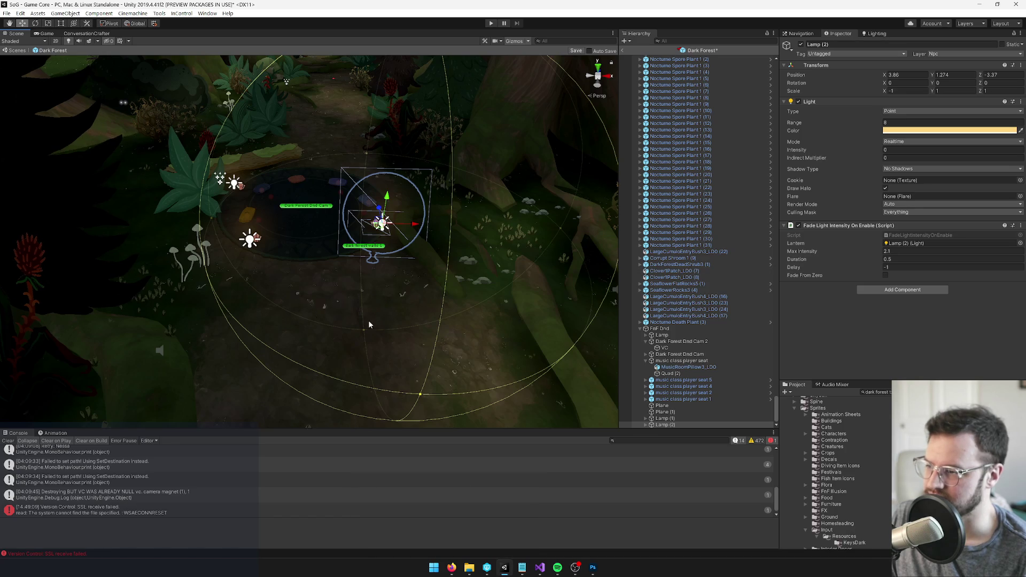
mouse_move(367, 320)
left_mouse_down()
mouse_move(361, 293)
mouse_move(351, 321)
mouse_move(271, 299)
mouse_move(382, 327)
left_mouse_up()
scroll(382, 327, "up", 5)
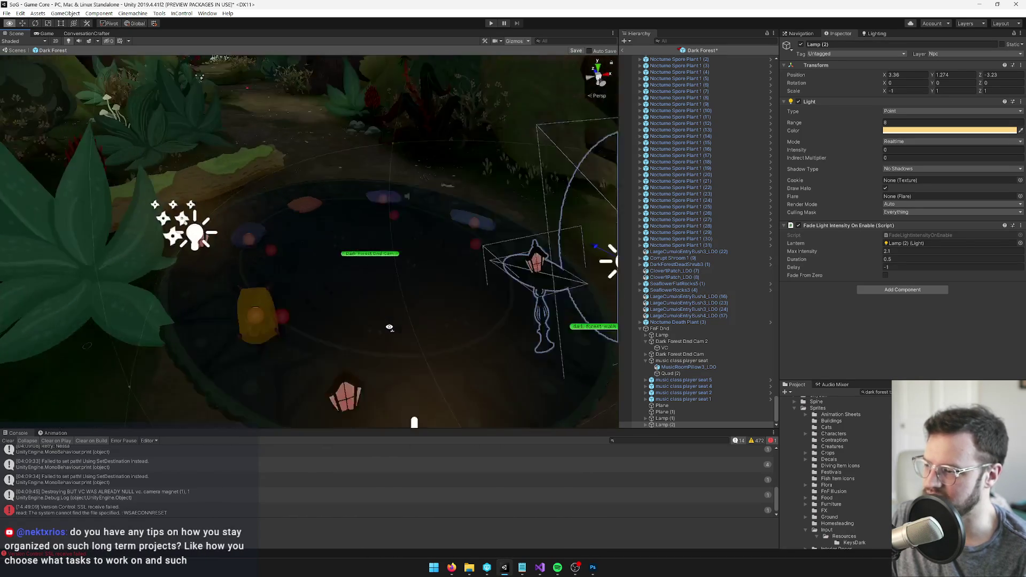
mouse_move(427, 270)
left_mouse_down()
mouse_move(458, 241)
mouse_move(233, 298)
mouse_move(327, 291)
mouse_move(357, 303)
mouse_move(354, 267)
mouse_move(337, 275)
mouse_move(374, 289)
mouse_move(625, 259)
left_mouse_up()
scroll(332, 279, "down", 5)
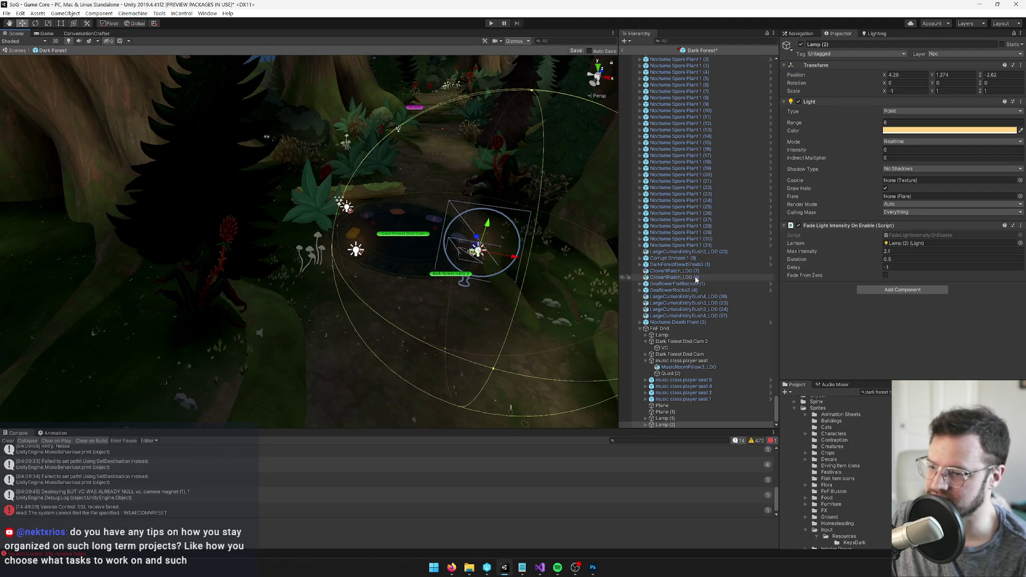
Select Clover1Patch_LOD (8), view the fairy circle from above, and save the Dark Forest prefab.
left_click(673, 277)
left_click_drag(339, 272, 331, 304)
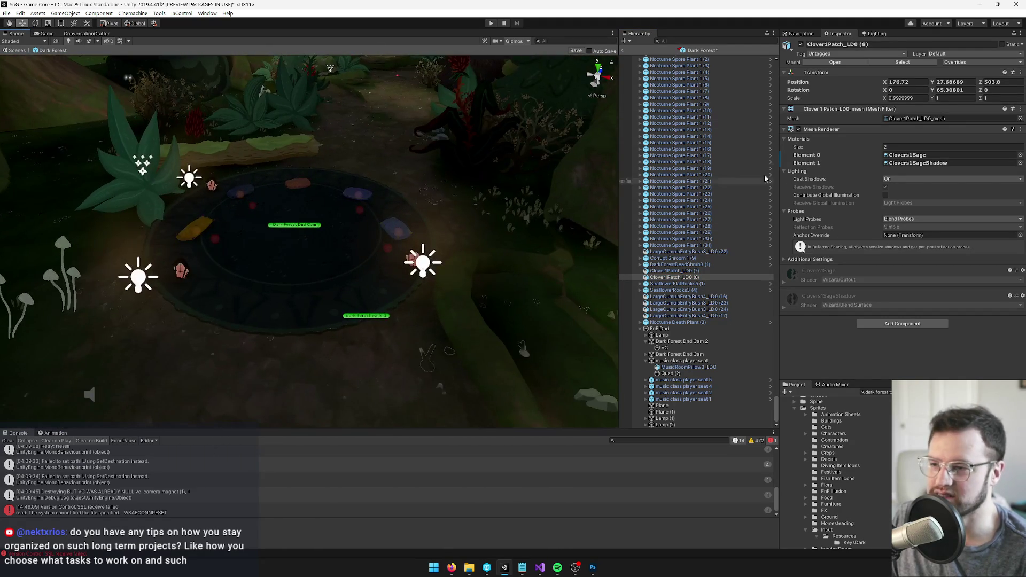
left_click(576, 51)
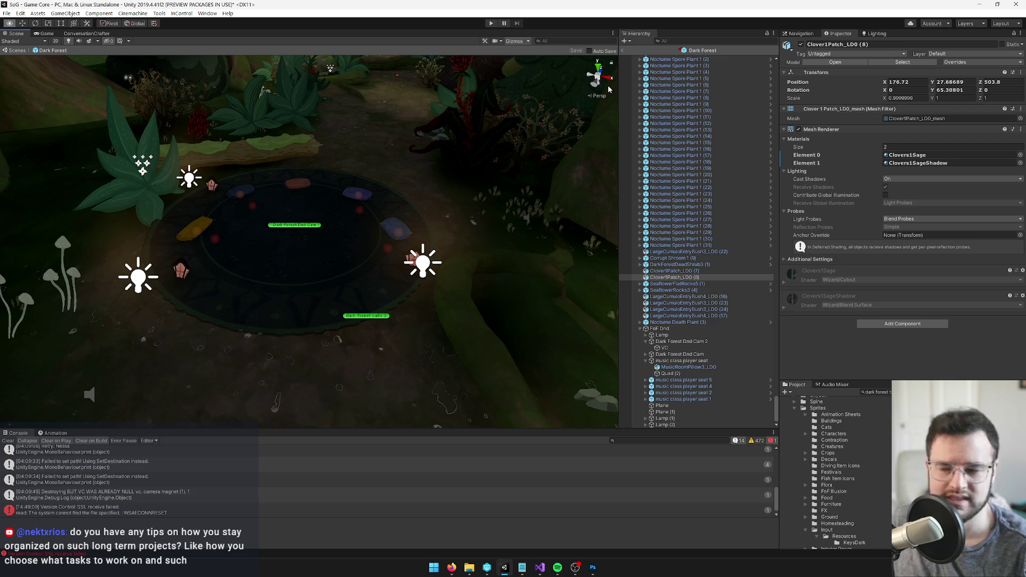
Select the first lamp to show its range-8 point light fading to intensity 2.1.
key("w")
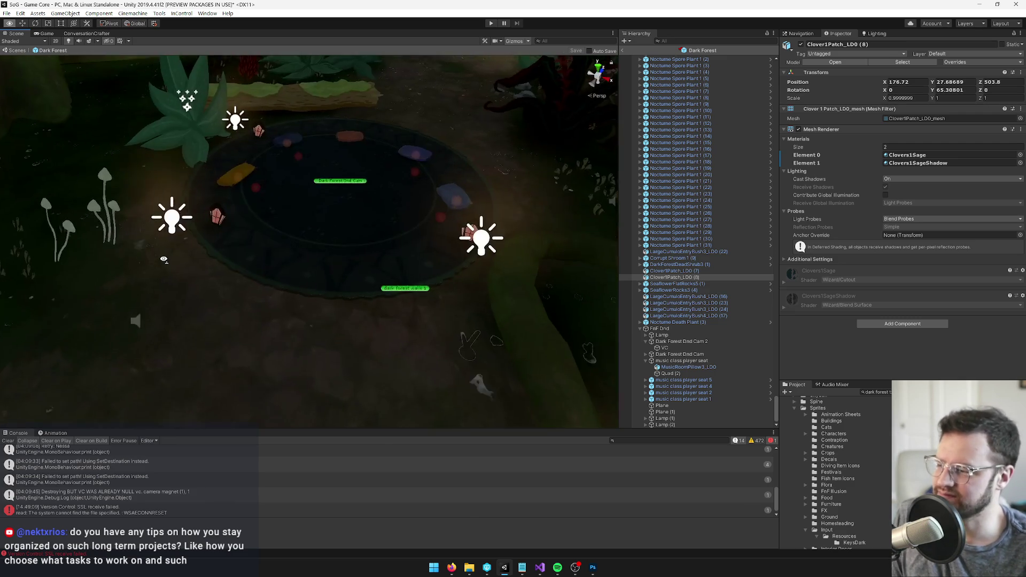
left_click(122, 185)
Frame the first Lamp, expand its children and select its glow quad.
key("f")
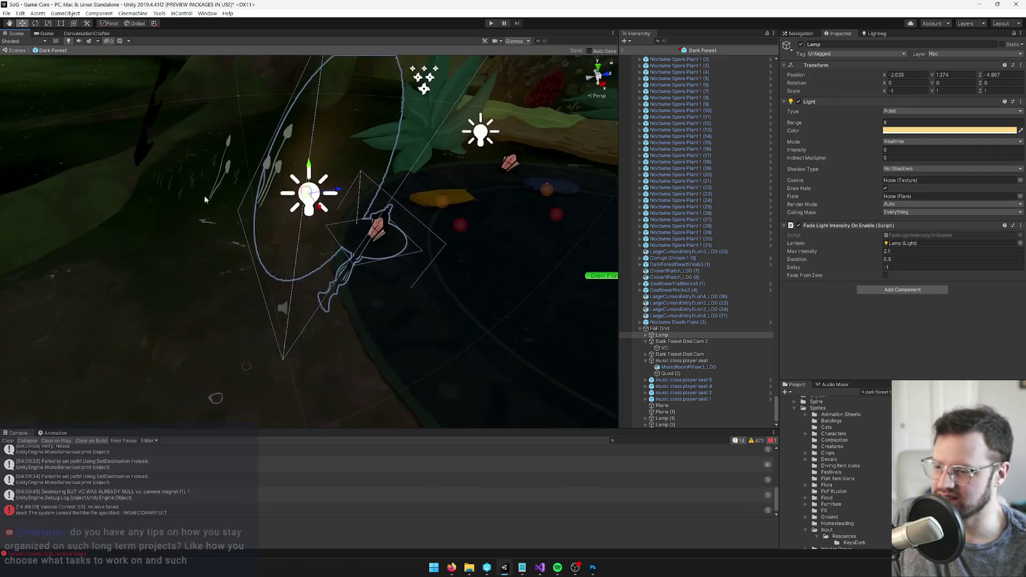
left_click(646, 335)
left_click(327, 216)
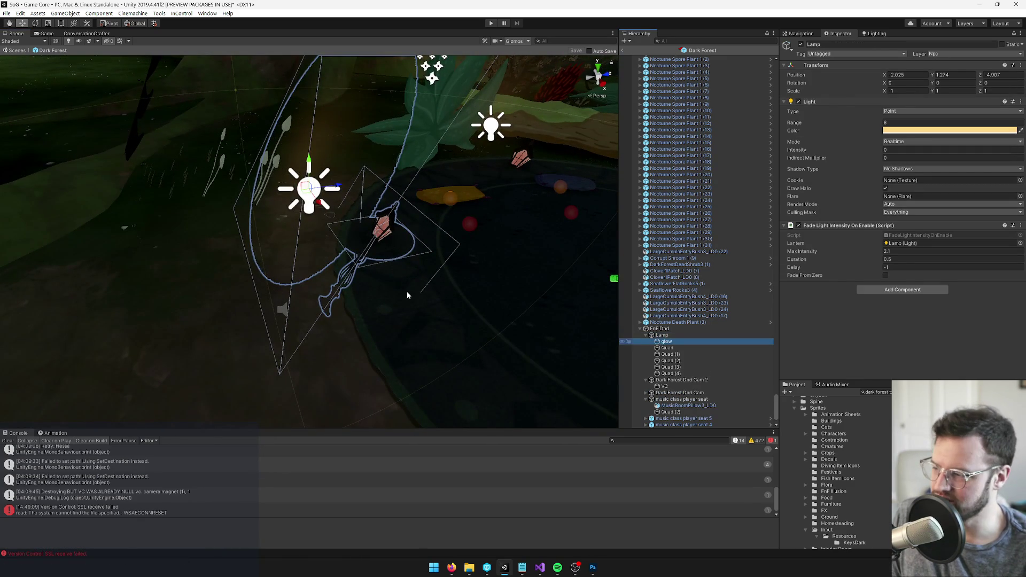
key("f")
mouse_move(316, 243)
left_mouse_down()
mouse_move(496, 255)
mouse_move(495, 263)
left_mouse_up()
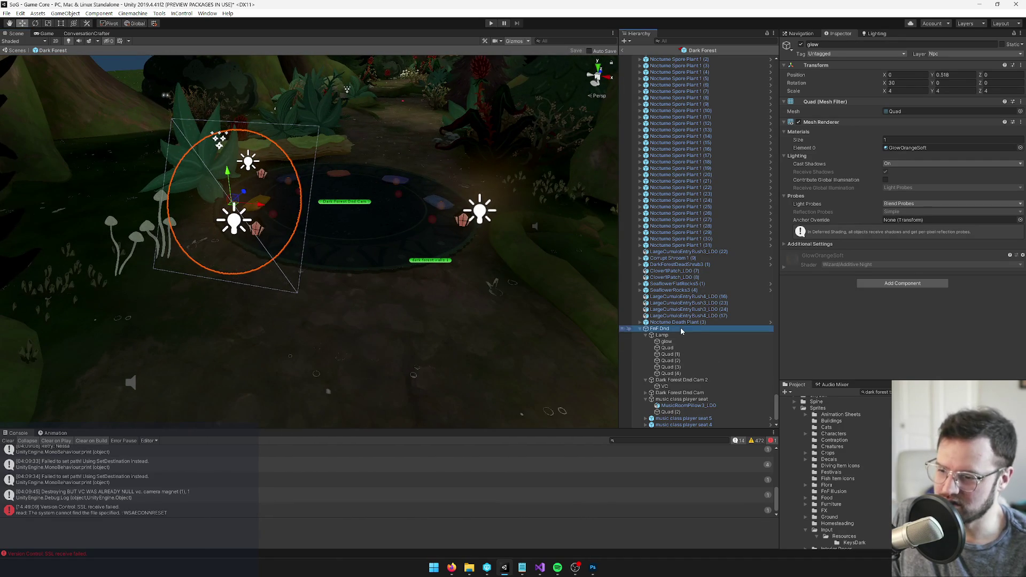
Select Lamp (2) to inspect its range-8 point light and Fade Light Intensity script.
left_click(681, 327)
mouse_move(416, 203)
left_mouse_down()
mouse_move(423, 219)
mouse_move(402, 252)
left_mouse_up()
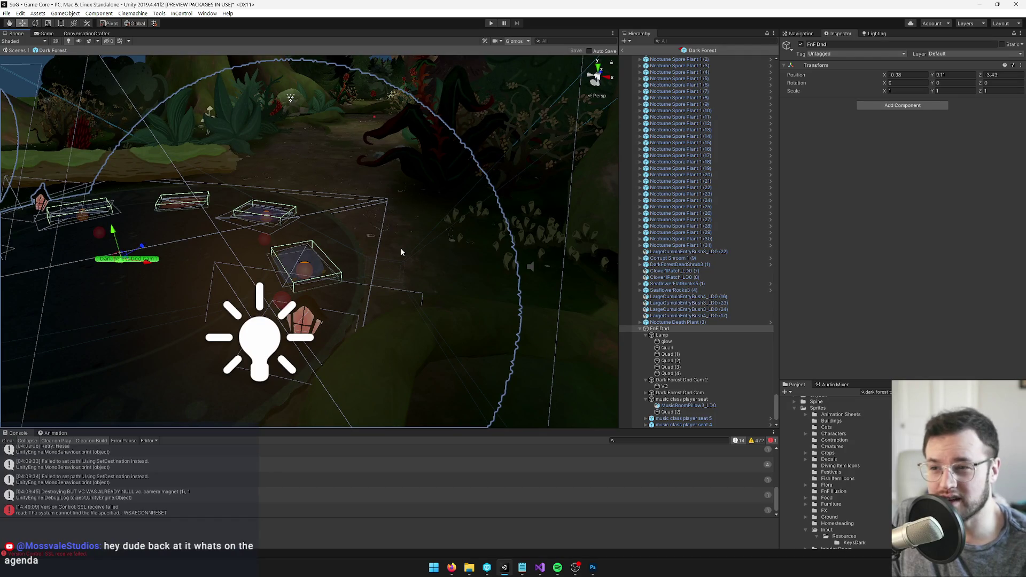
left_click_drag(396, 245, 394, 258)
scroll(394, 259, "up", 6)
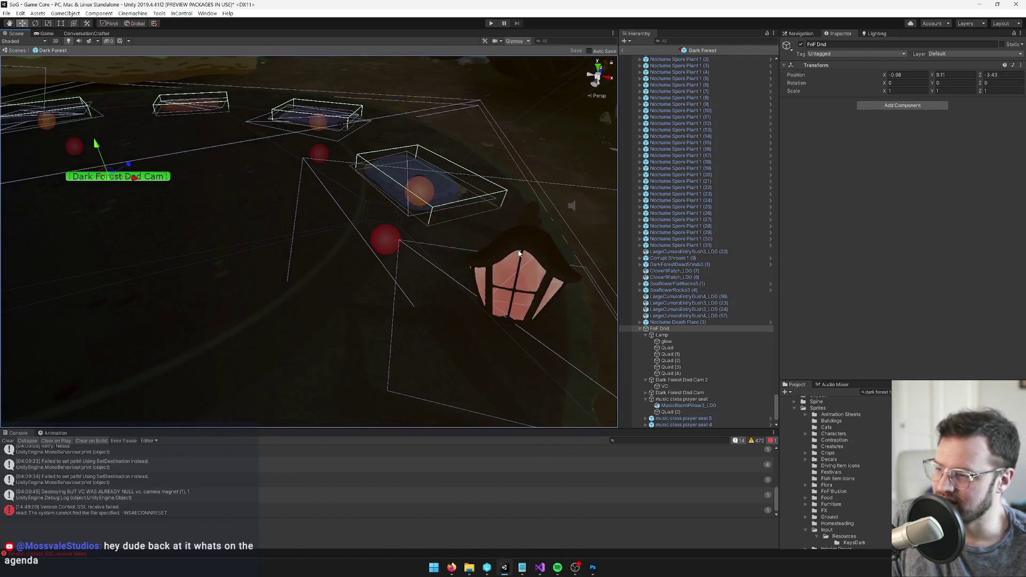
left_click(518, 254)
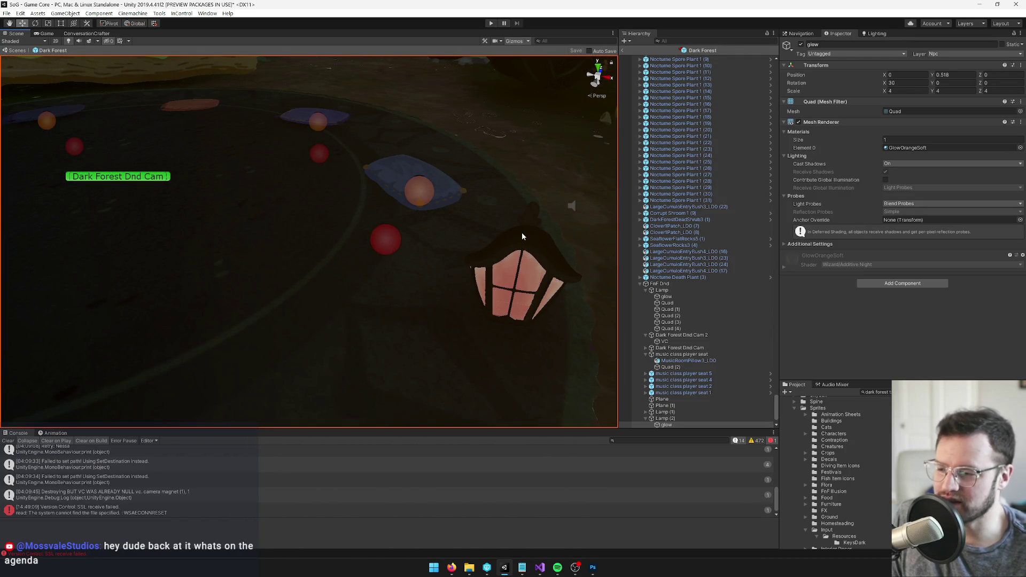
left_click(521, 235)
key("f")
left_click(667, 418)
left_click(663, 412)
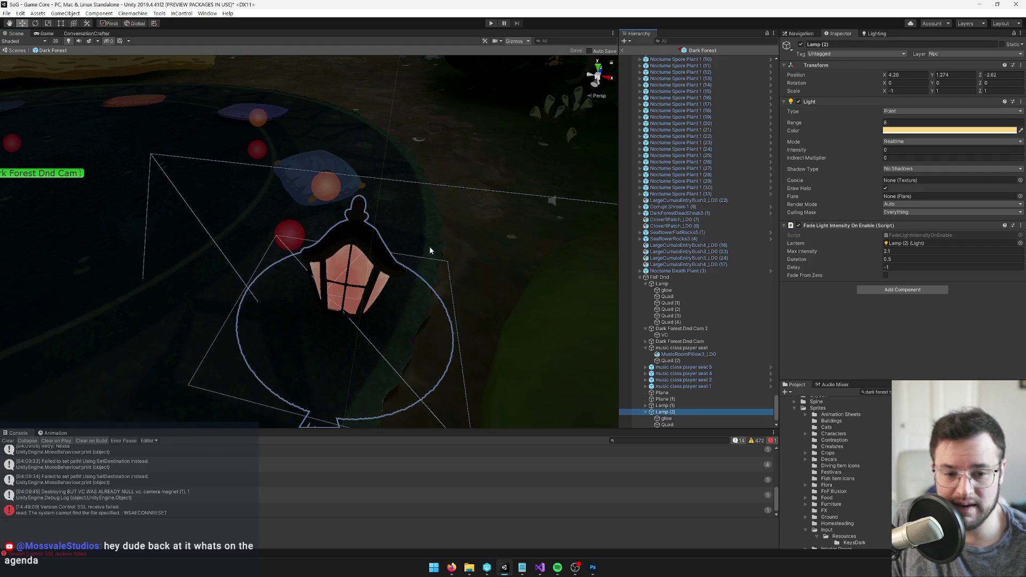
scroll(430, 247, "up", 5)
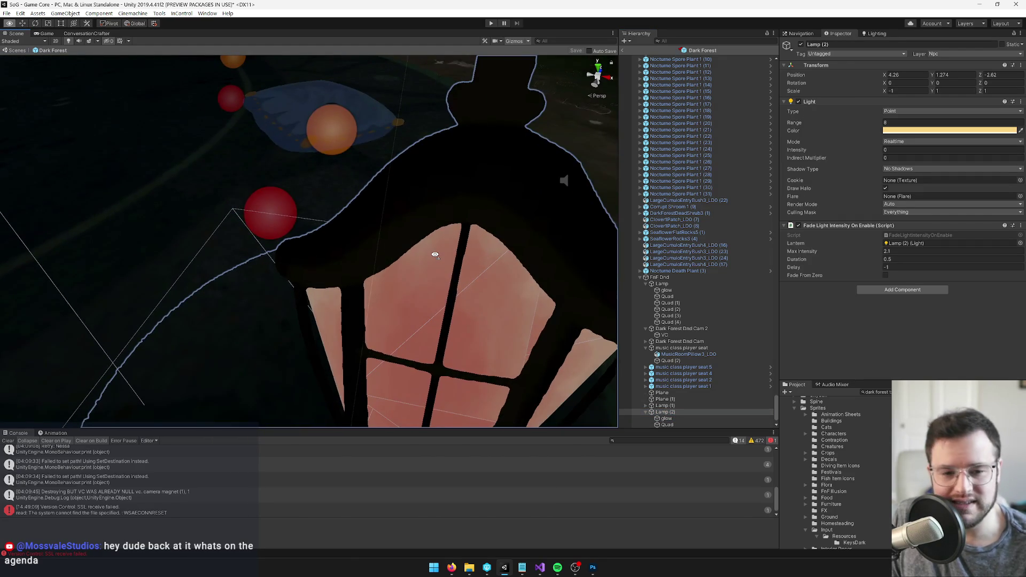
Switch away from Unity to the desktop with Alt+Tab.
scroll(435, 254, "down", 5)
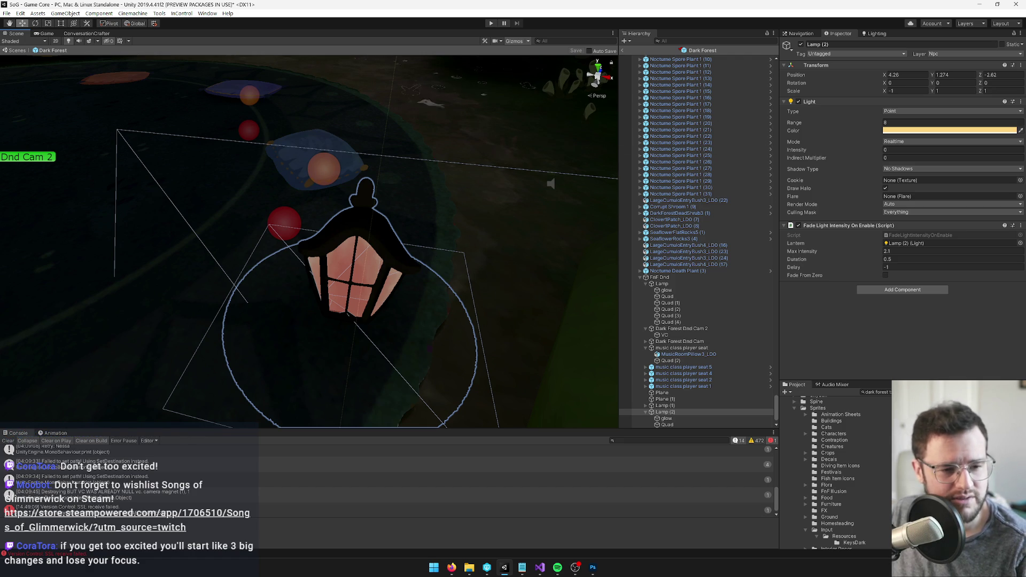
key("alt+Tab")
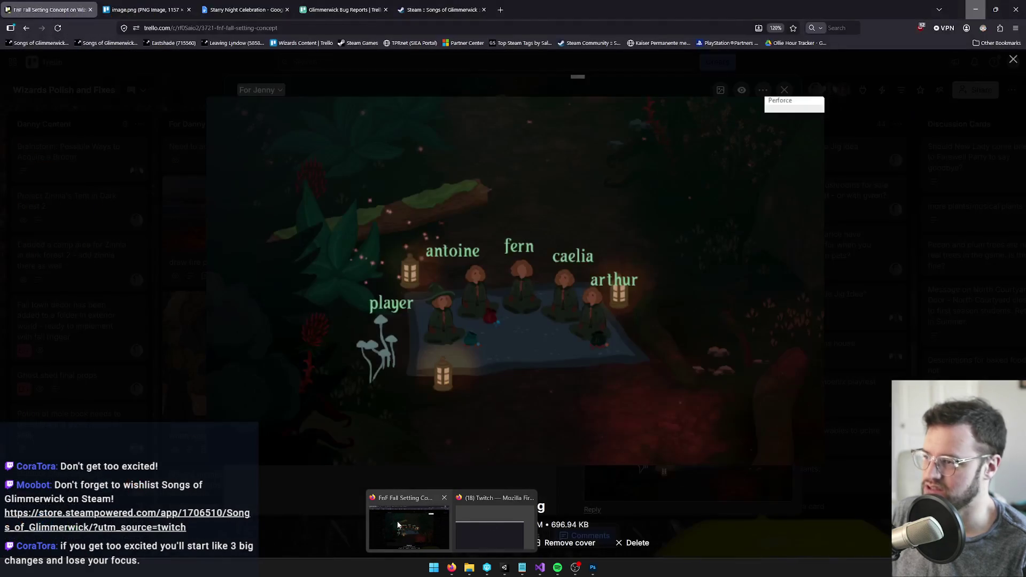
In Trello, close the image preview and the FnF Fall Setting Concept card.
left_click(397, 521)
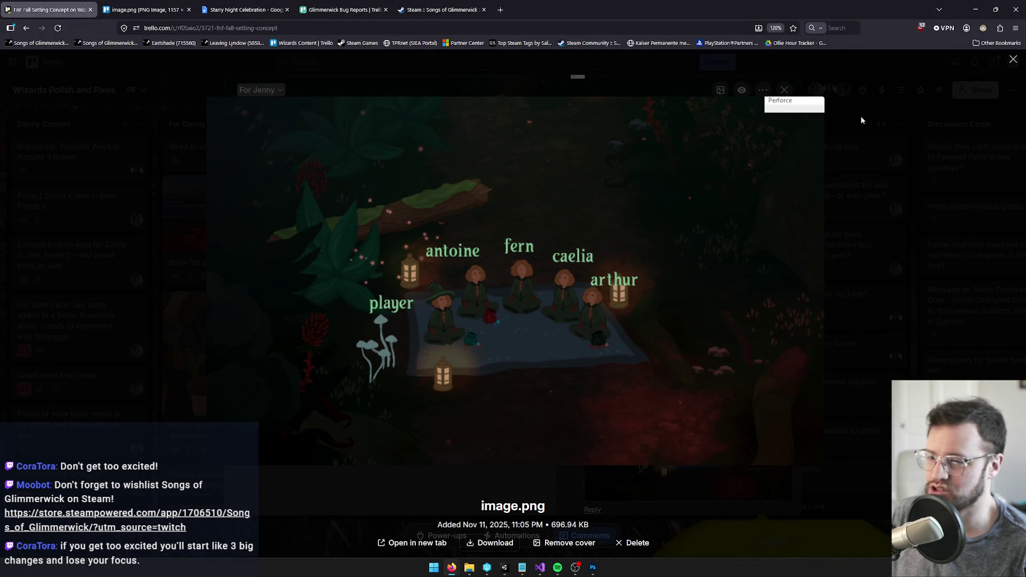
left_click(784, 93)
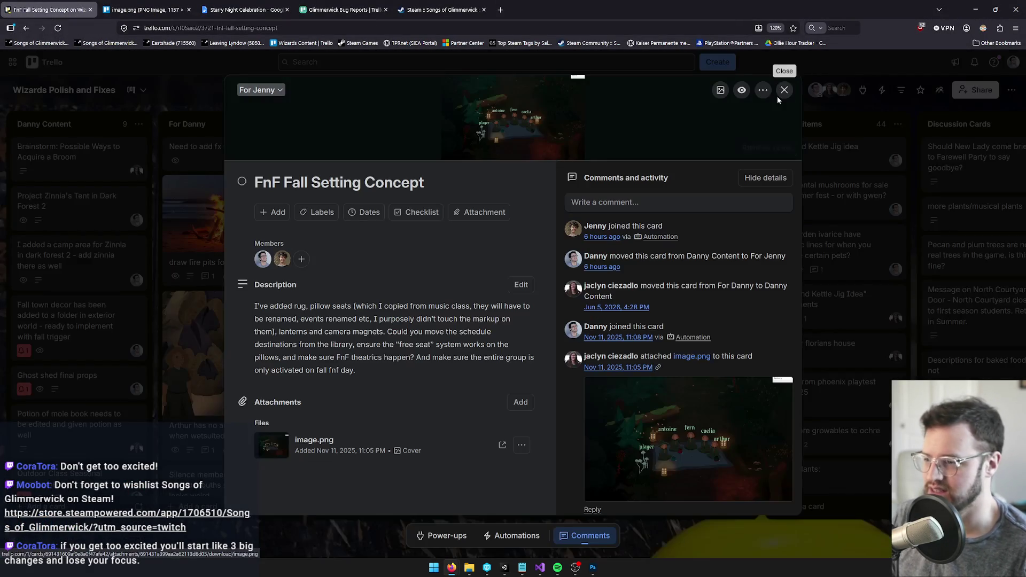
left_click(784, 91)
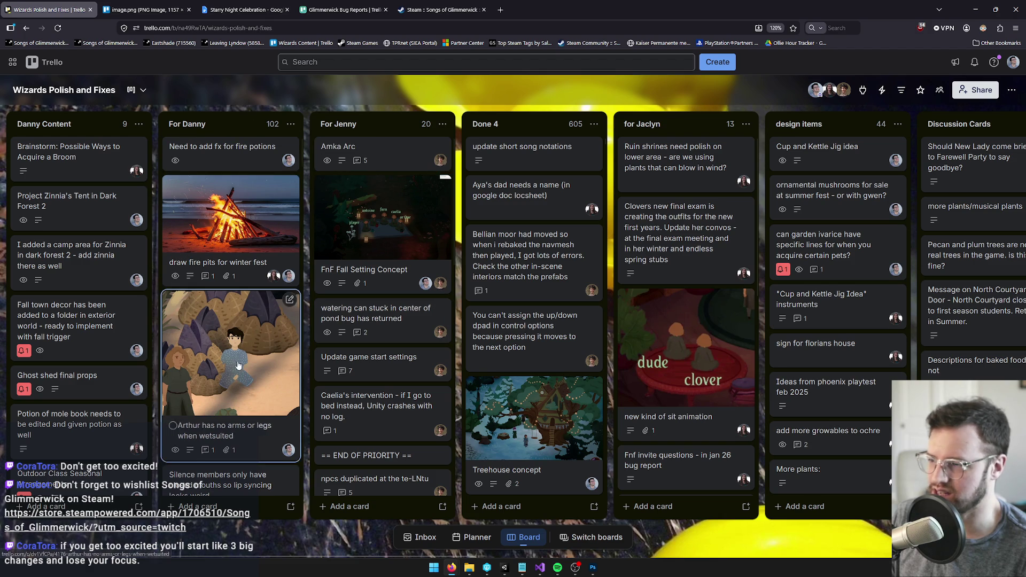
Scroll across the Wizards Polish and Fixes board, then return to Unity.
left_click_drag(347, 555, 593, 561)
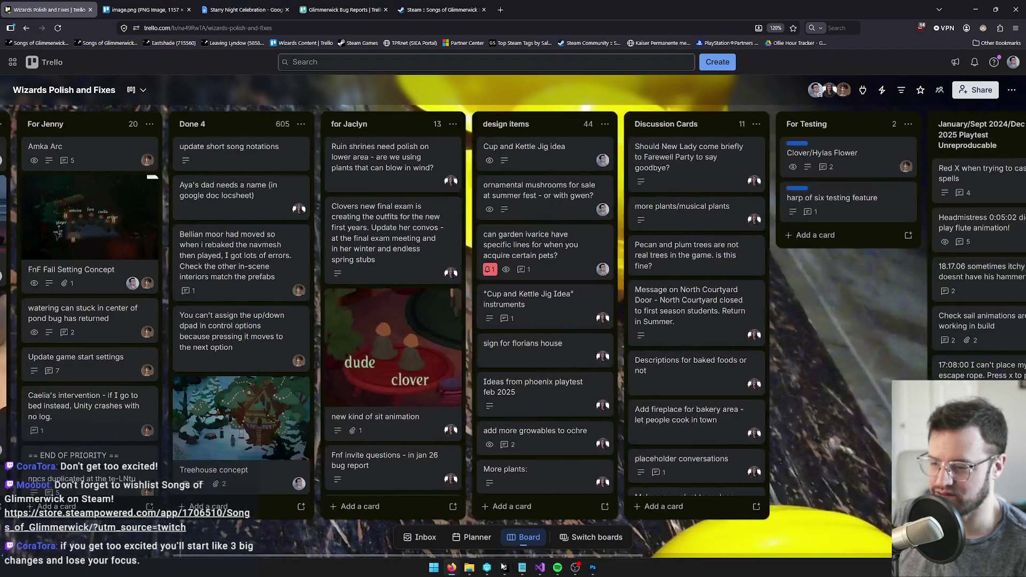
scroll(698, 270, "down", 2)
scroll(697, 270, "up", 2)
mouse_move(405, 558)
left_mouse_down()
mouse_move(359, 557)
mouse_move(452, 558)
left_mouse_up()
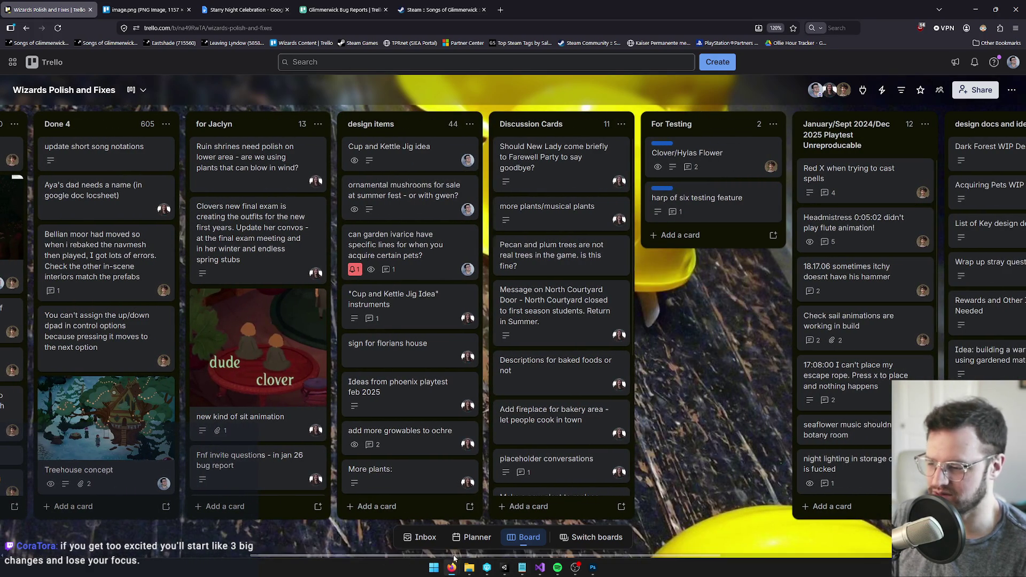
mouse_move(544, 556)
left_mouse_down()
mouse_move(618, 557)
mouse_move(299, 556)
left_mouse_up()
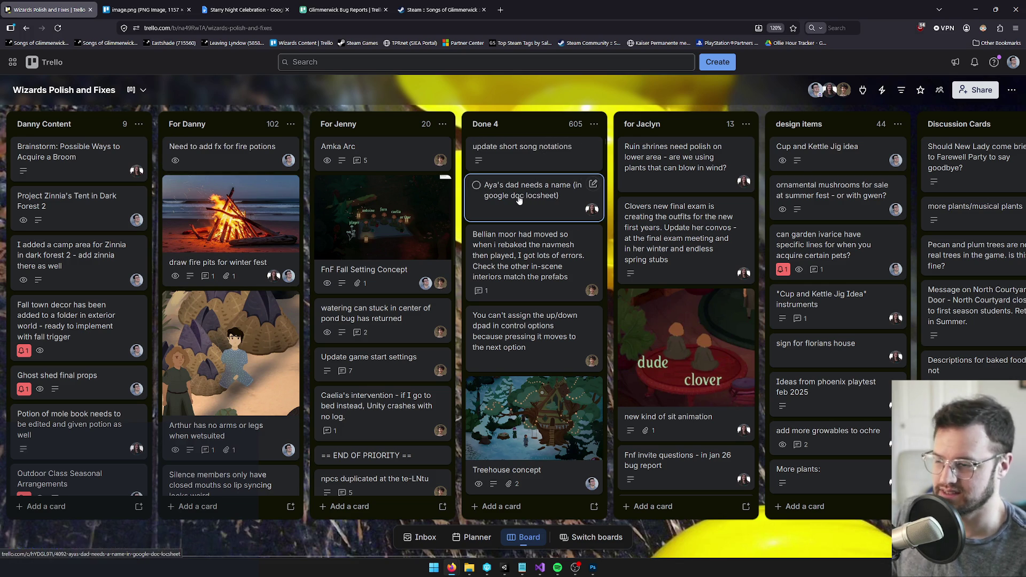
key("alt+Tab")
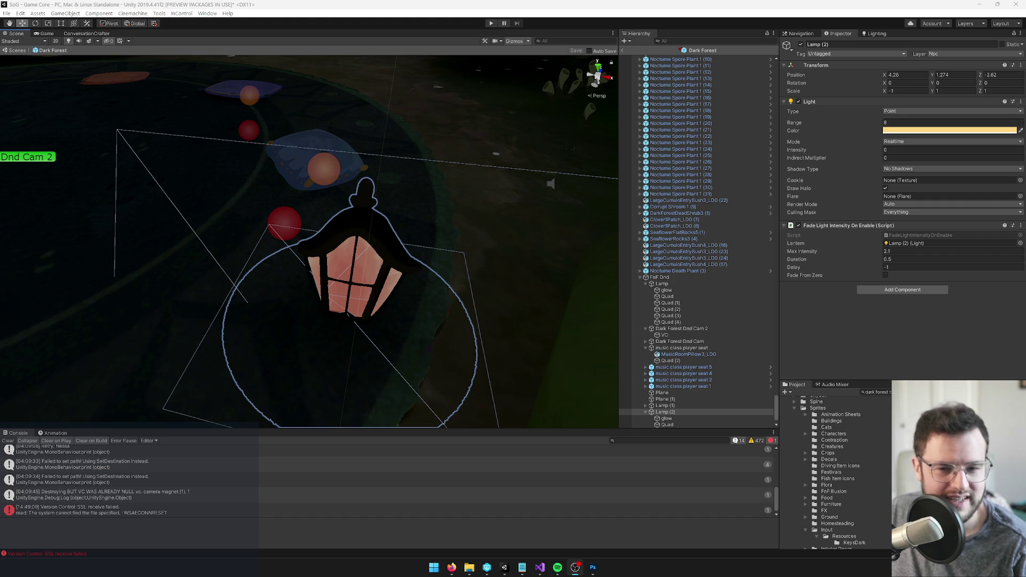
Set GameCore's Game Start Settings to Dark Forest Start Settings.
scroll(403, 220, "down", 10)
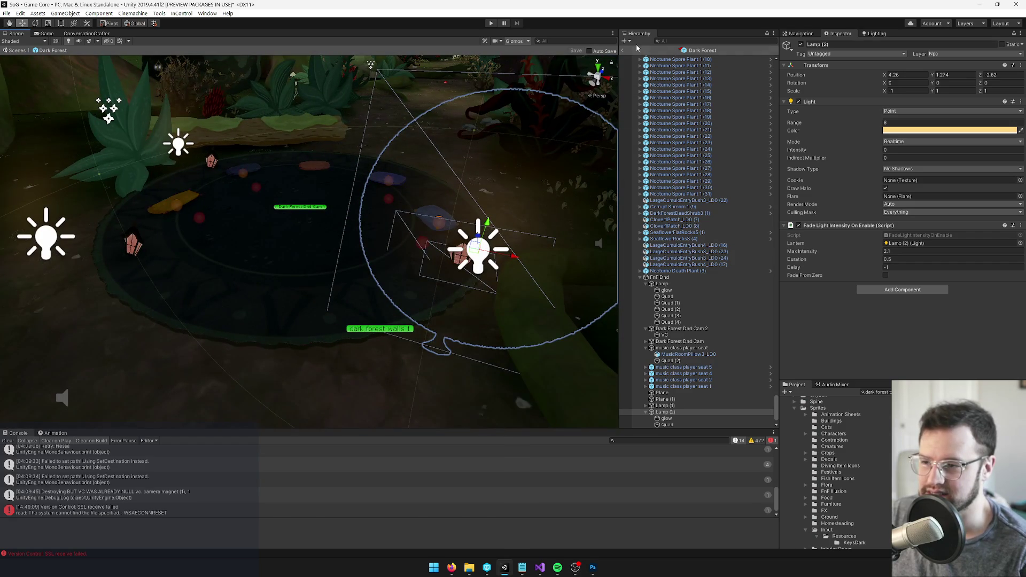
left_click(622, 52)
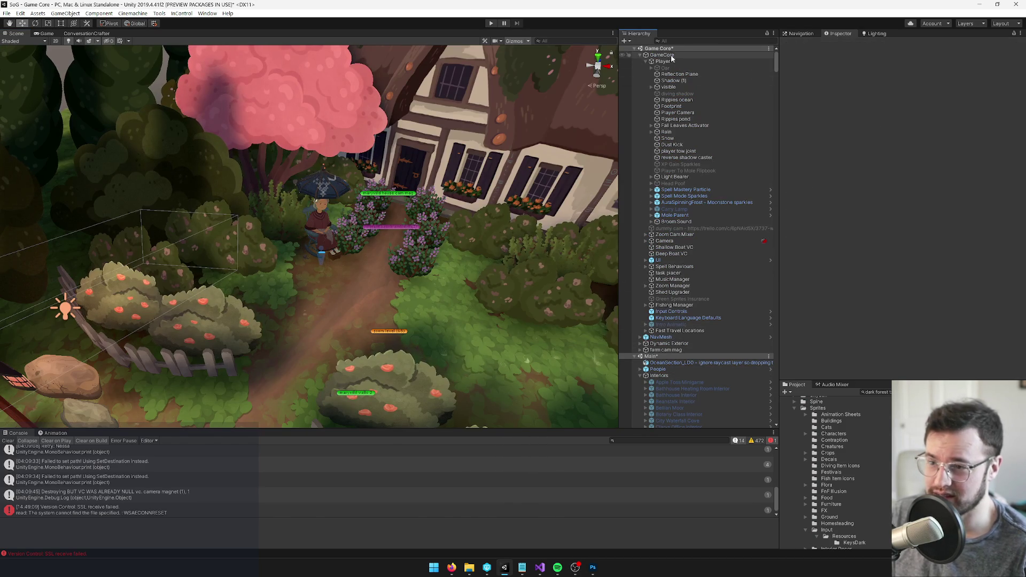
left_click(671, 57)
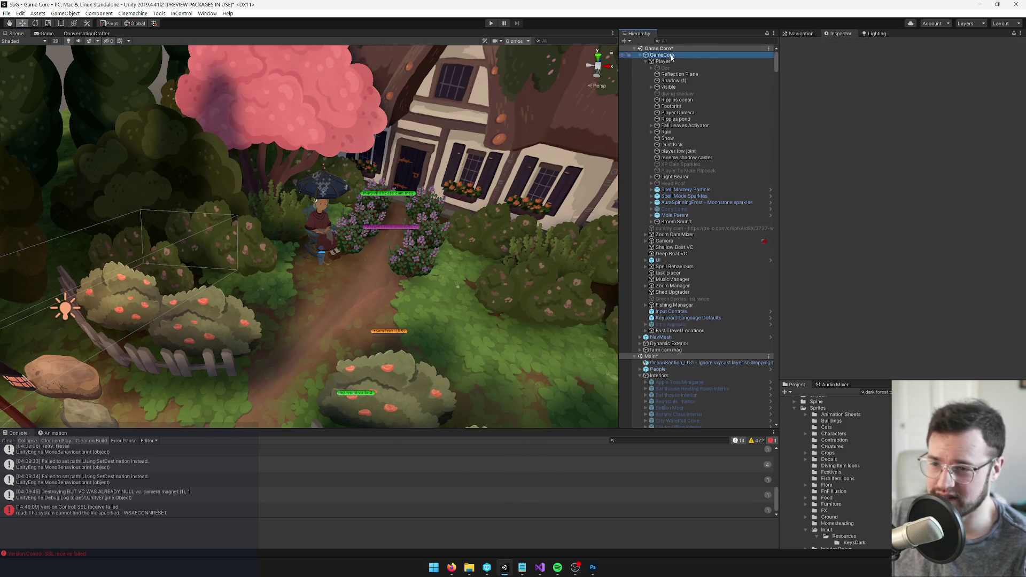
left_click(1014, 128)
type("dark")
key("Down")
key("Down")
key("Down")
key("Return")
Enter Play mode, walk the player up the north path, and restore the full layout.
left_click(43, 34)
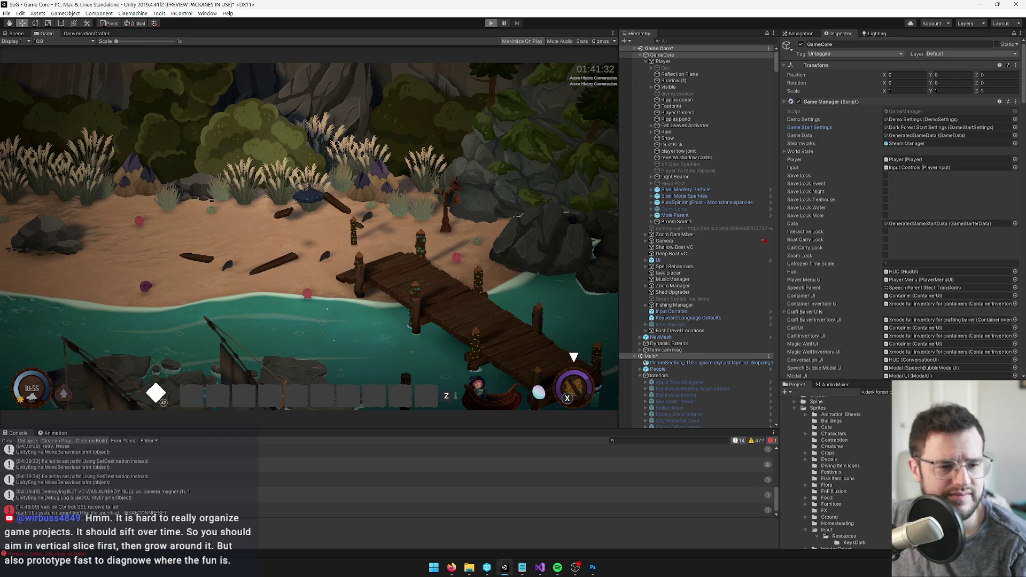
key("ctrl+p")
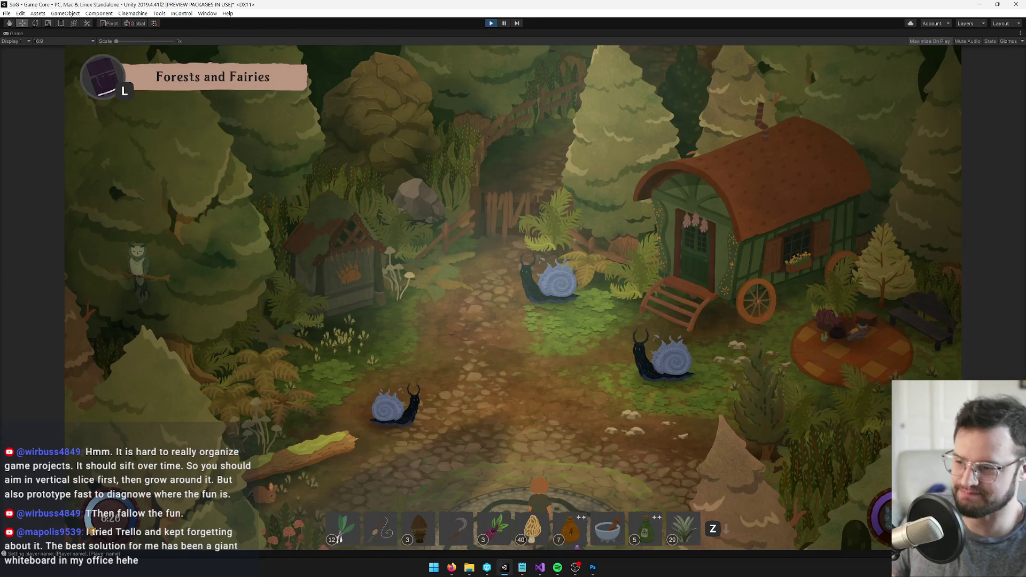
key("w")
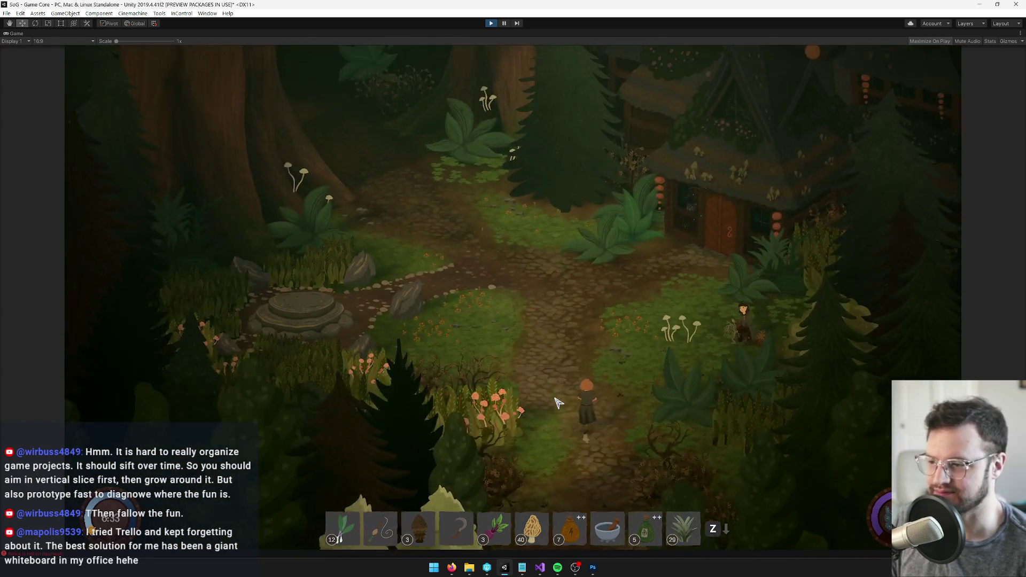
key("w")
key("w")
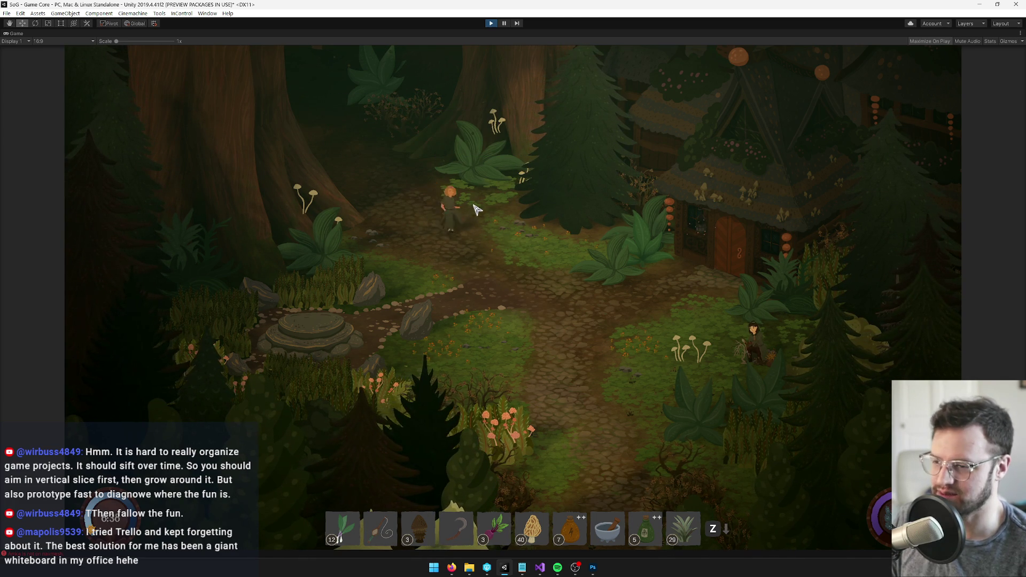
right_click(16, 38)
left_click(51, 64)
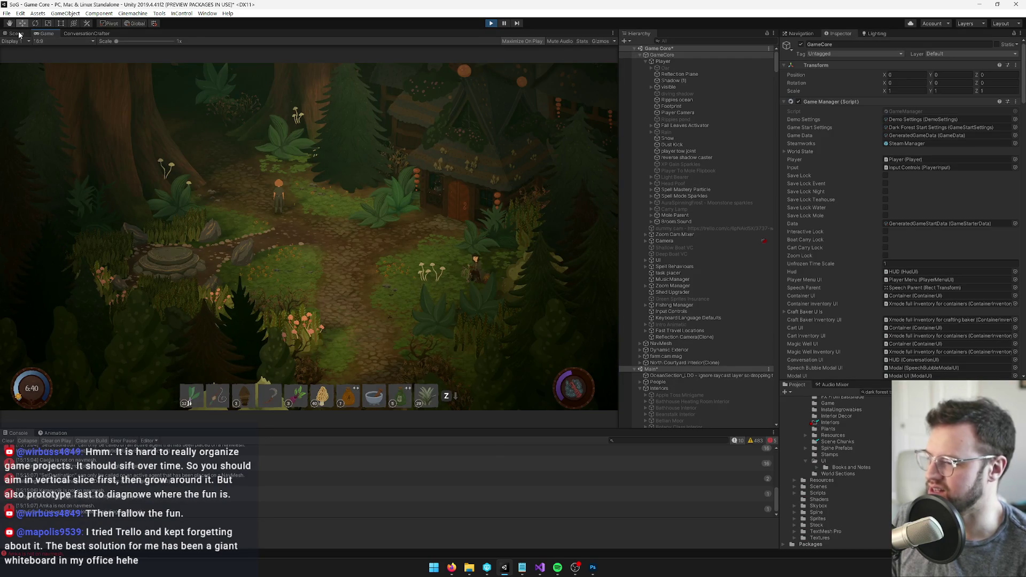
Find the Dark forest block/trigger and copy its AcceptedGreenSprites game bool name.
left_click(16, 34)
double_click(663, 62)
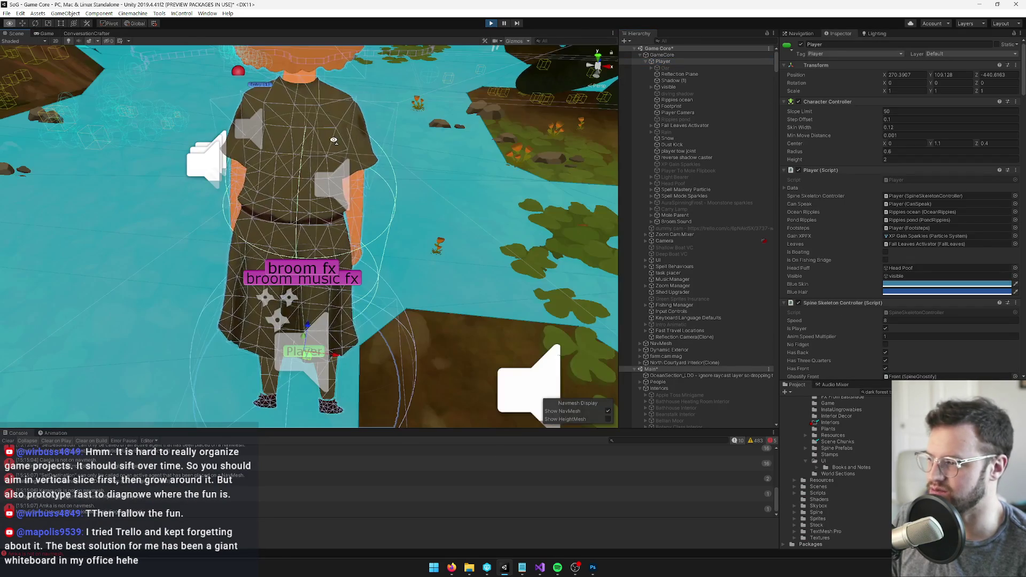
mouse_move(334, 140)
left_mouse_down()
mouse_move(391, 331)
mouse_move(378, 235)
left_mouse_up()
left_click(342, 150)
left_click(311, 194)
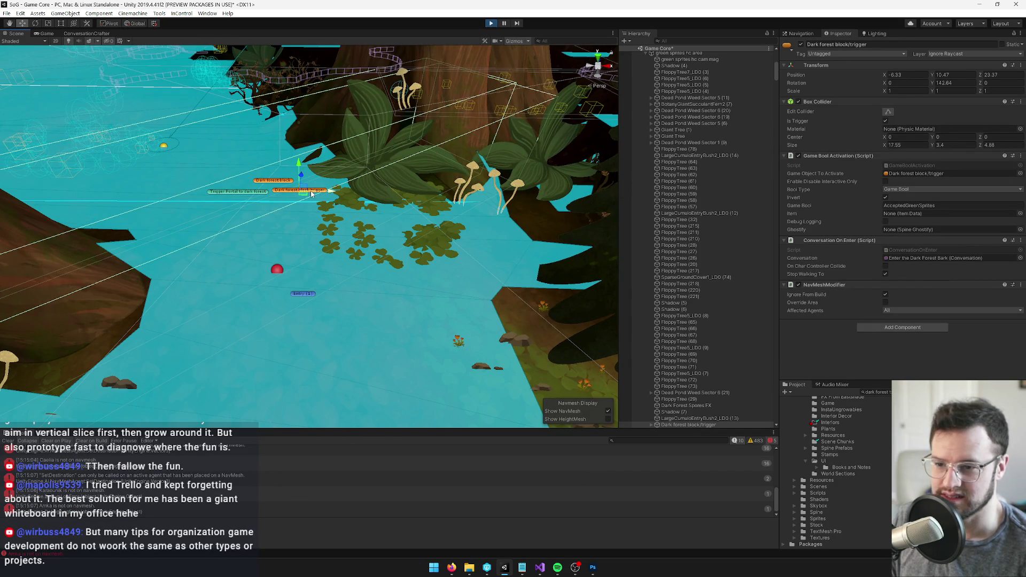
left_click(935, 206)
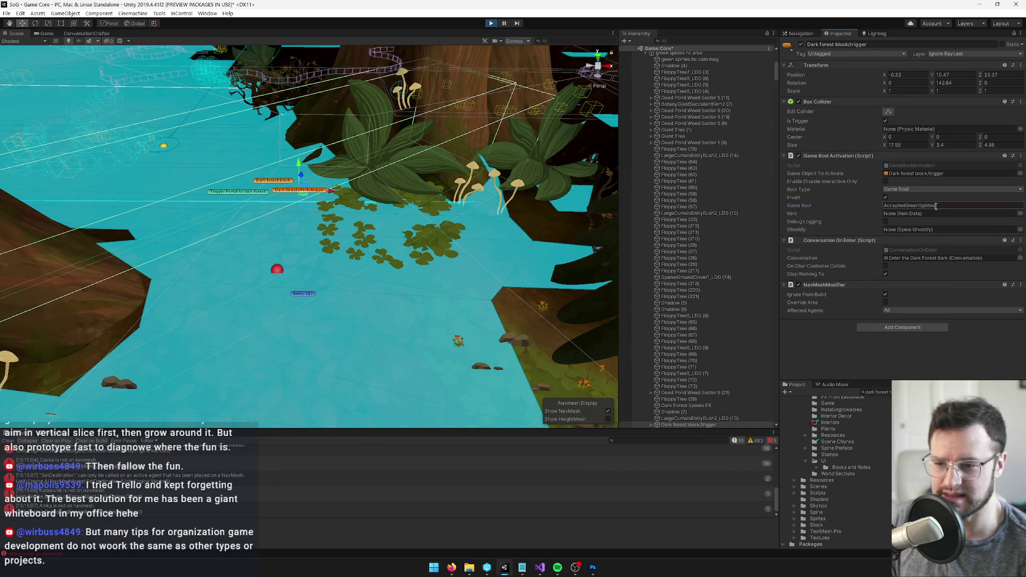
left_click(47, 34)
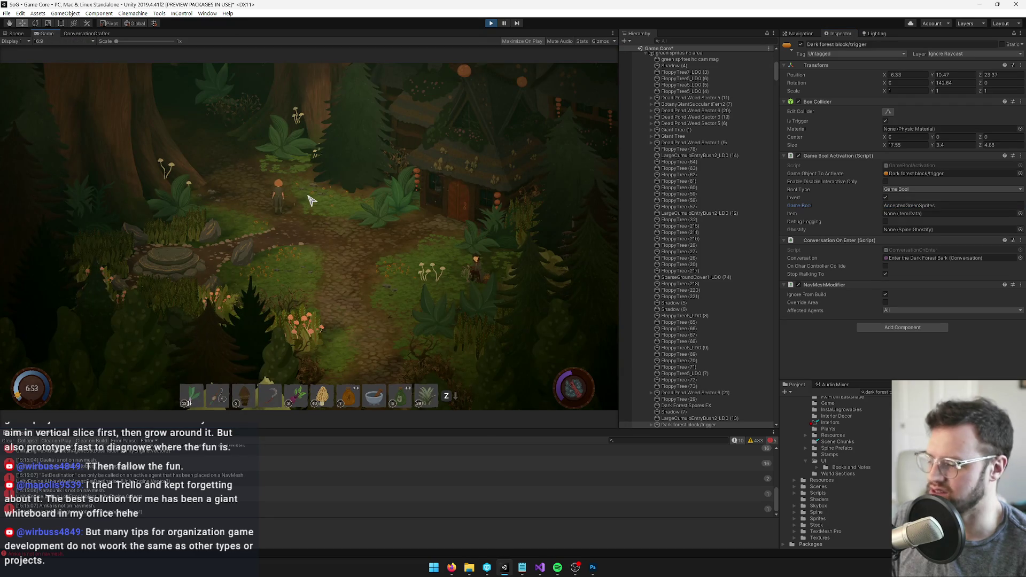
Run 'SetBool AcceptedGreenSprites' in the in-game console to unlock the Dark Forest.
key("grave")
type("setb")
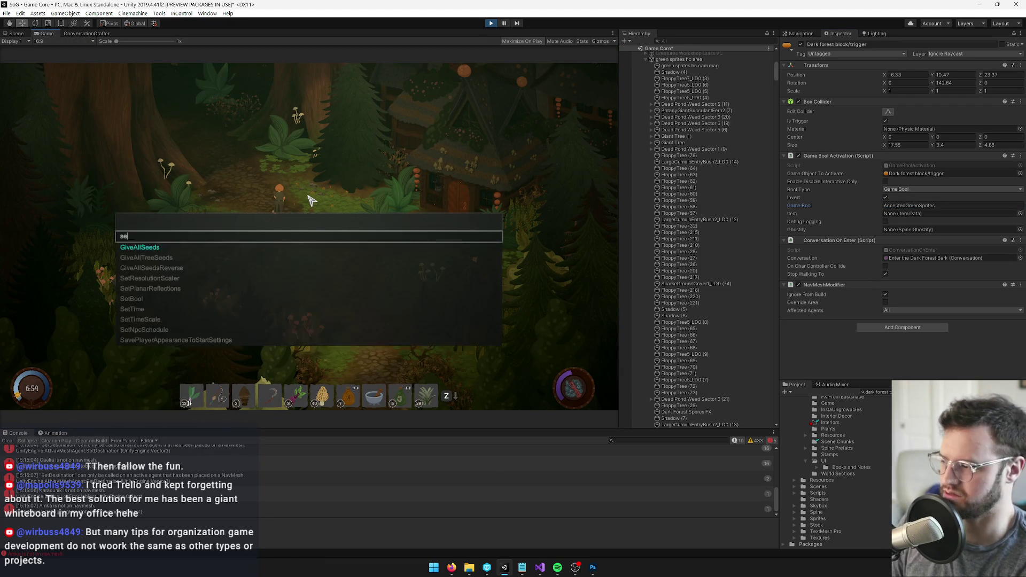
type("AcceptedGreenSprites")
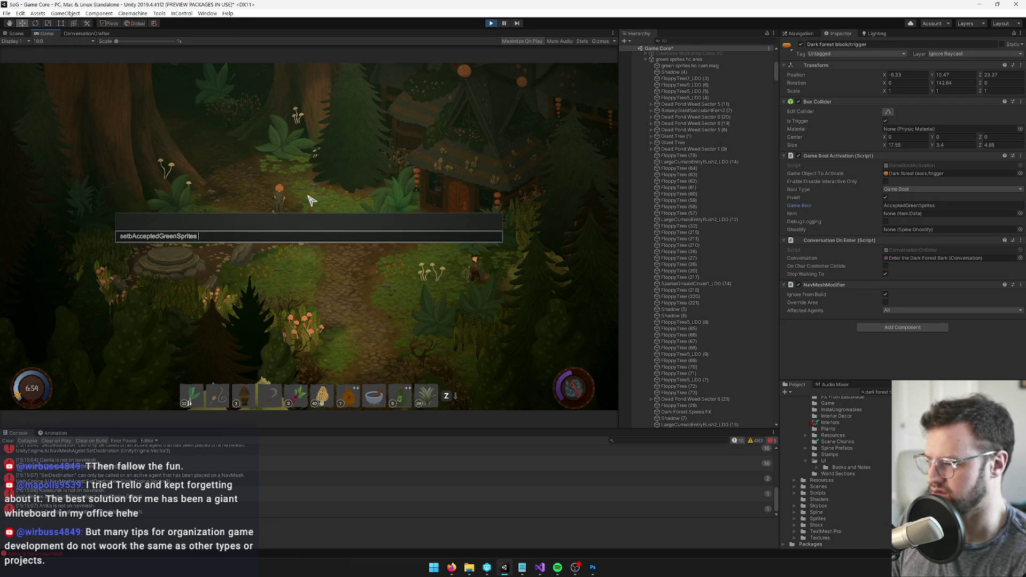
key("BackSpace")
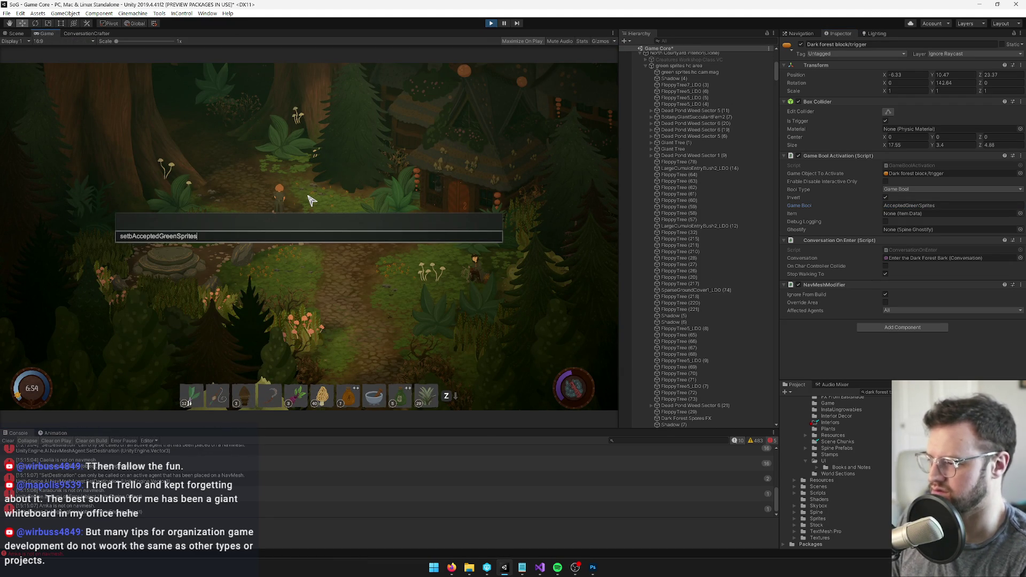
key("BackSpace")
key("BackSpace")
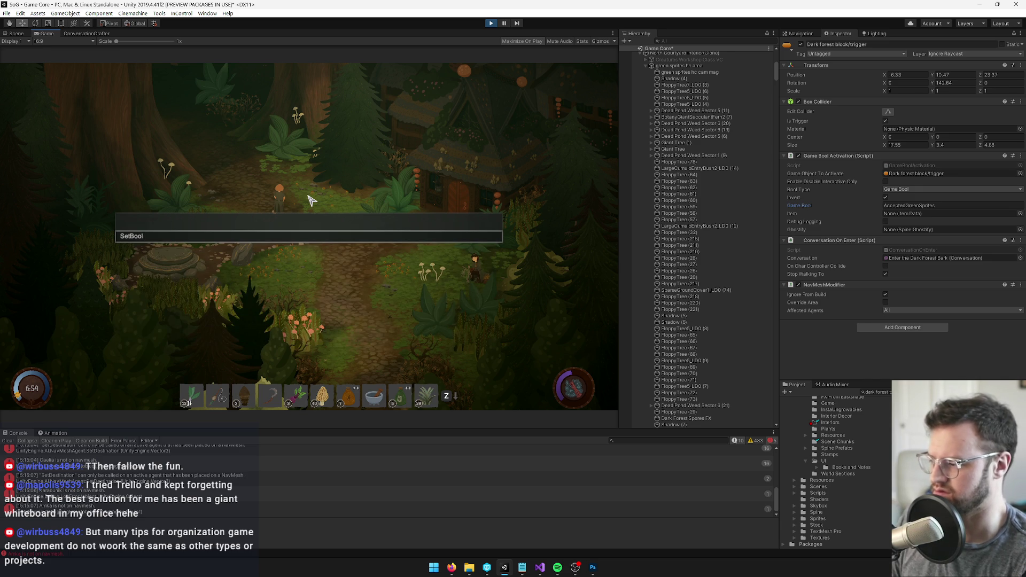
key("Return")
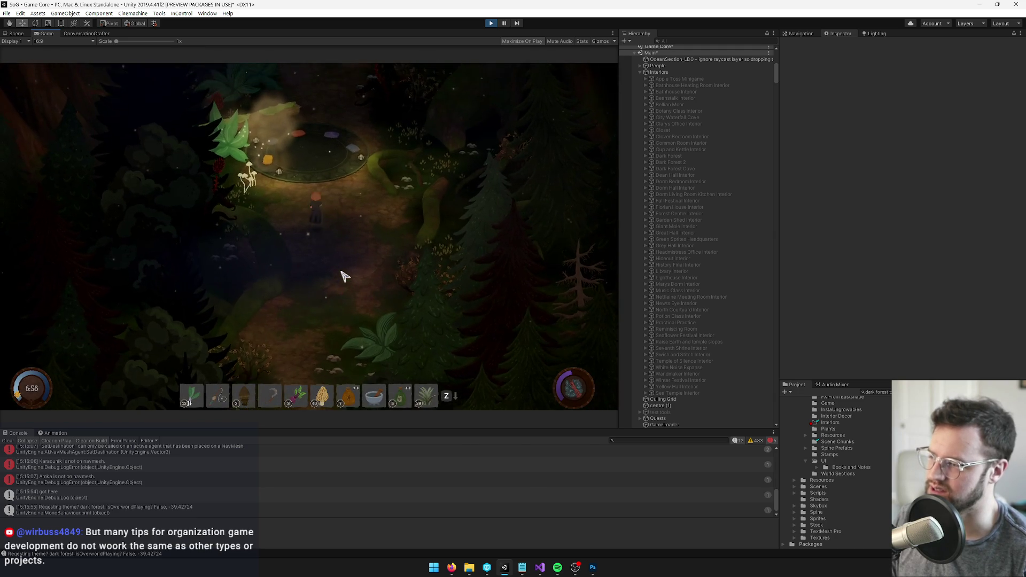
Walk the character in and out of the lamp-lit stone circle several times.
key("w")
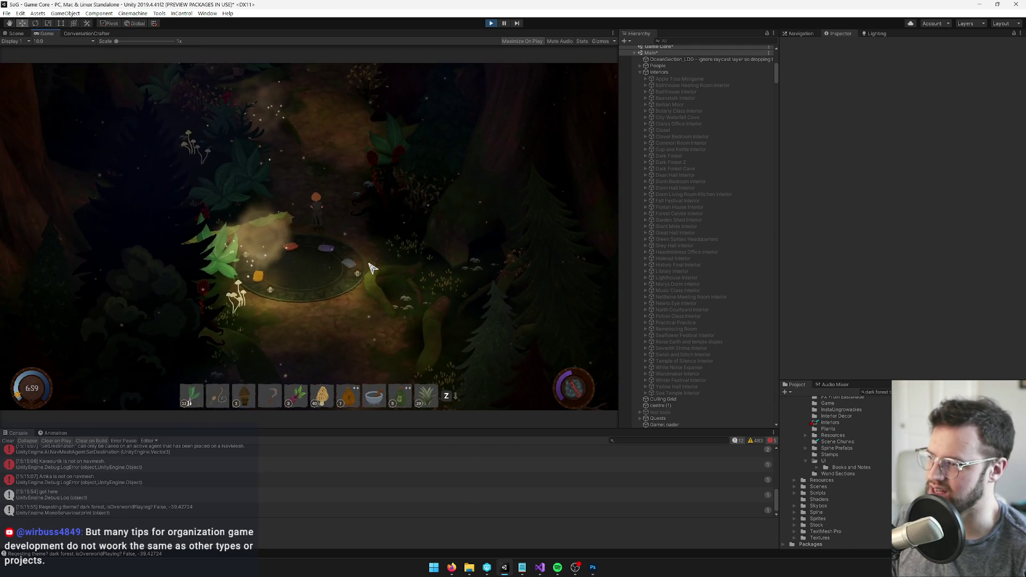
key("s")
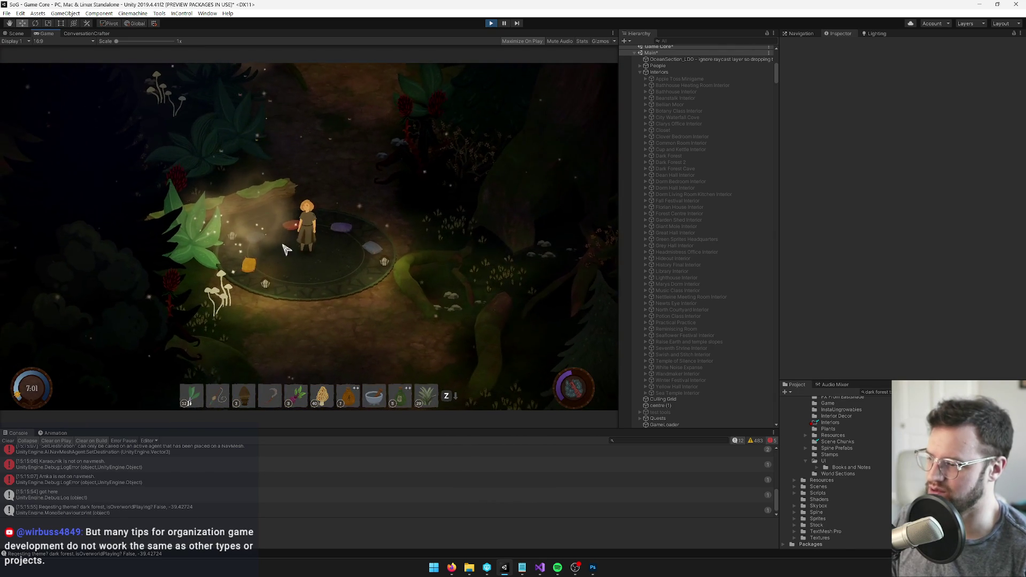
key("s")
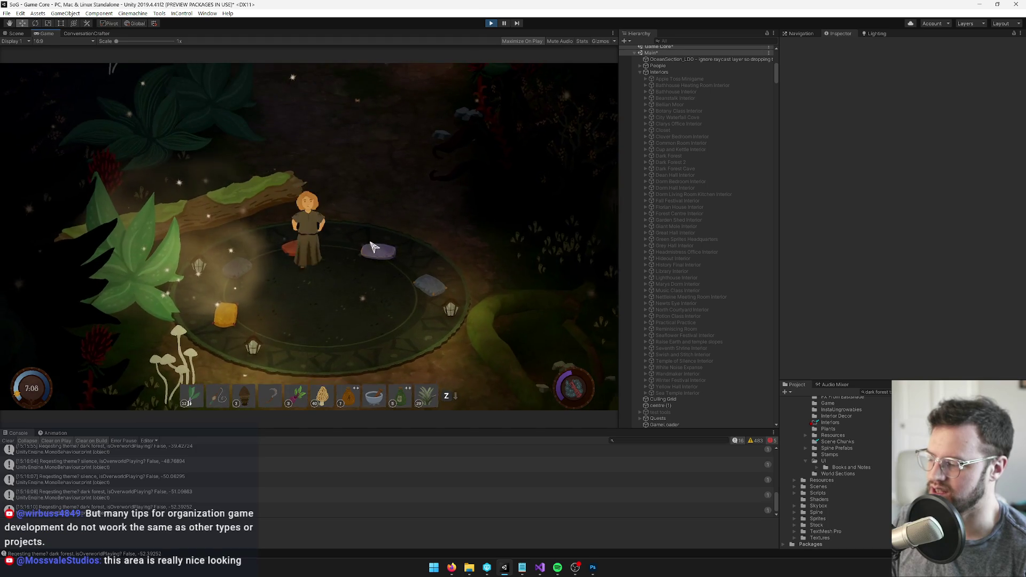
key("w")
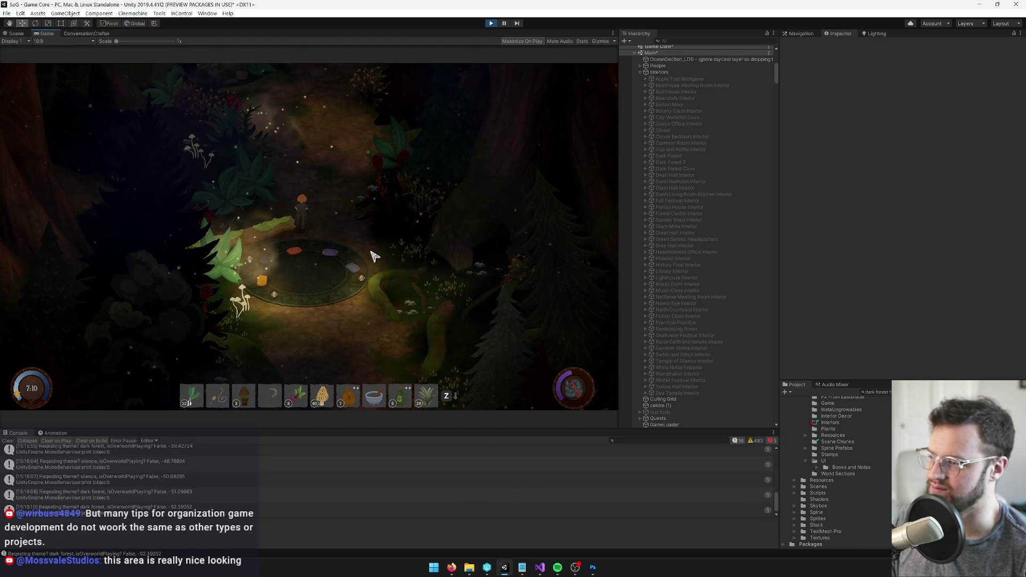
key("w")
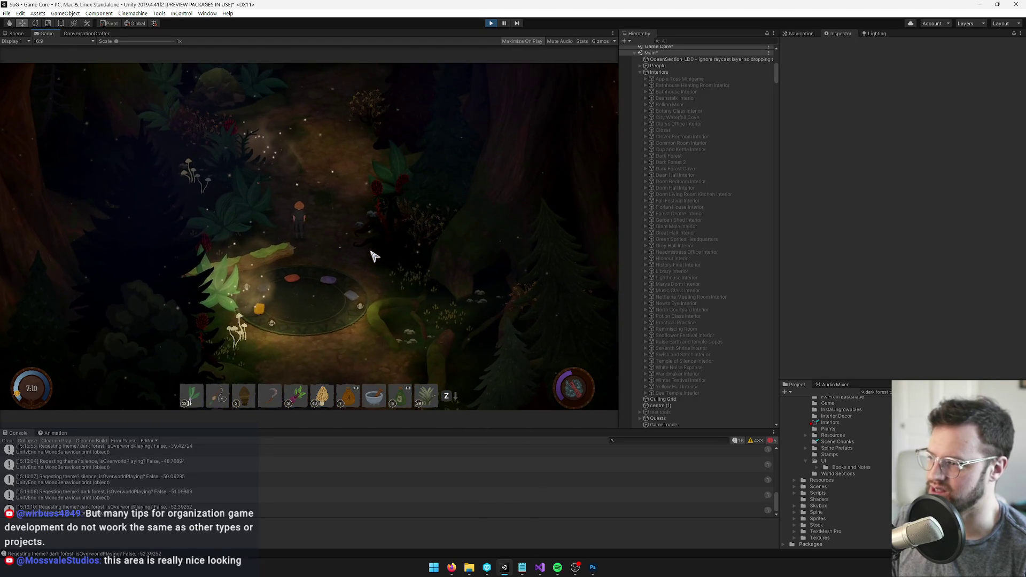
key("s")
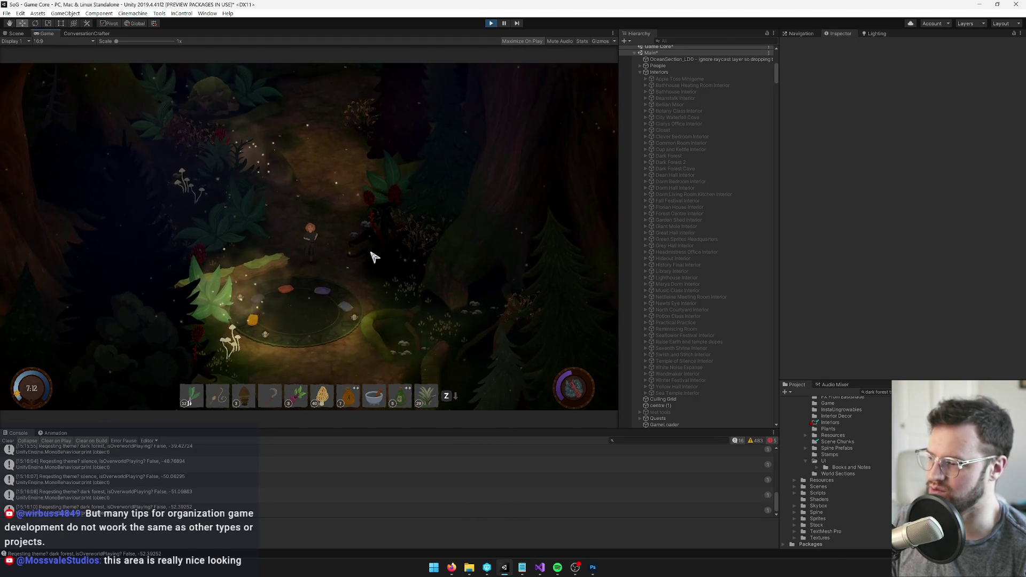
key("a")
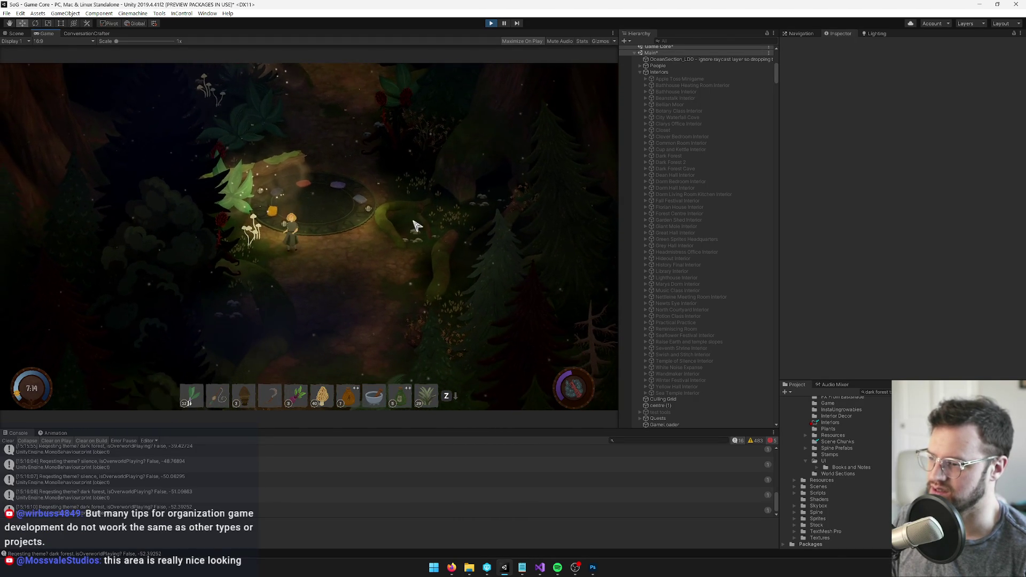
key("w")
key("d")
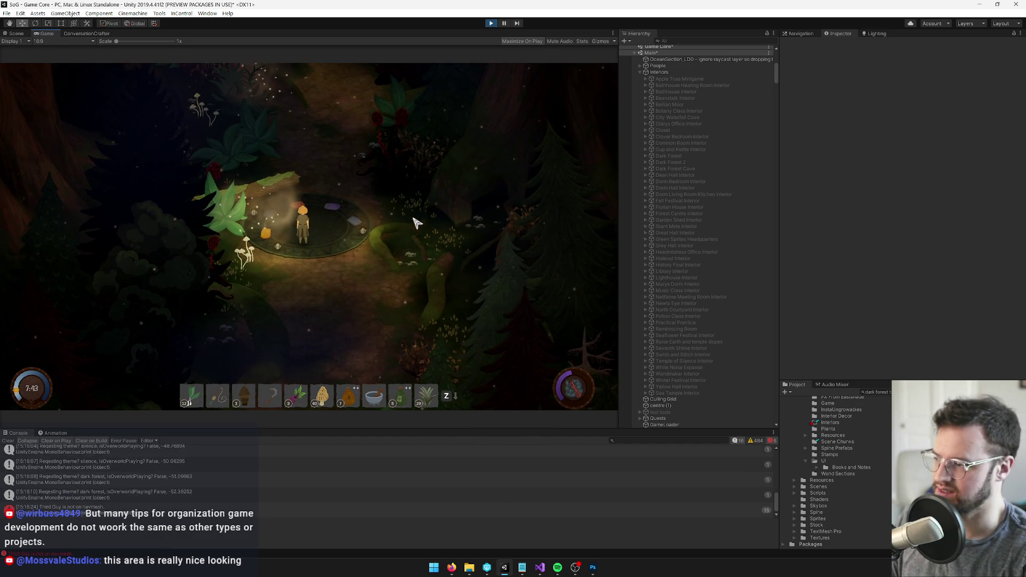
key("s")
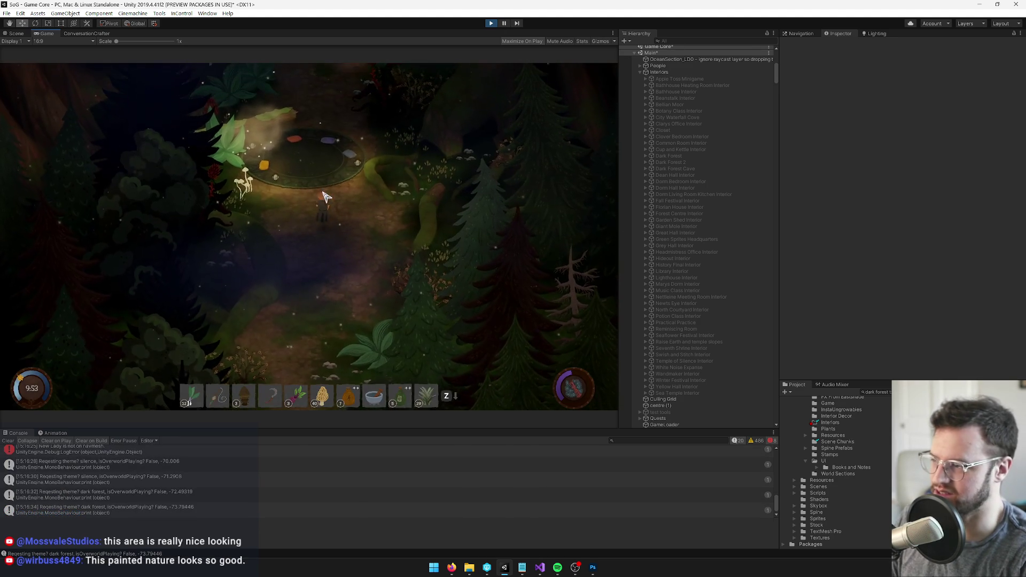
Walk north and west through the night forest, then back to the lit stone circle.
key("w")
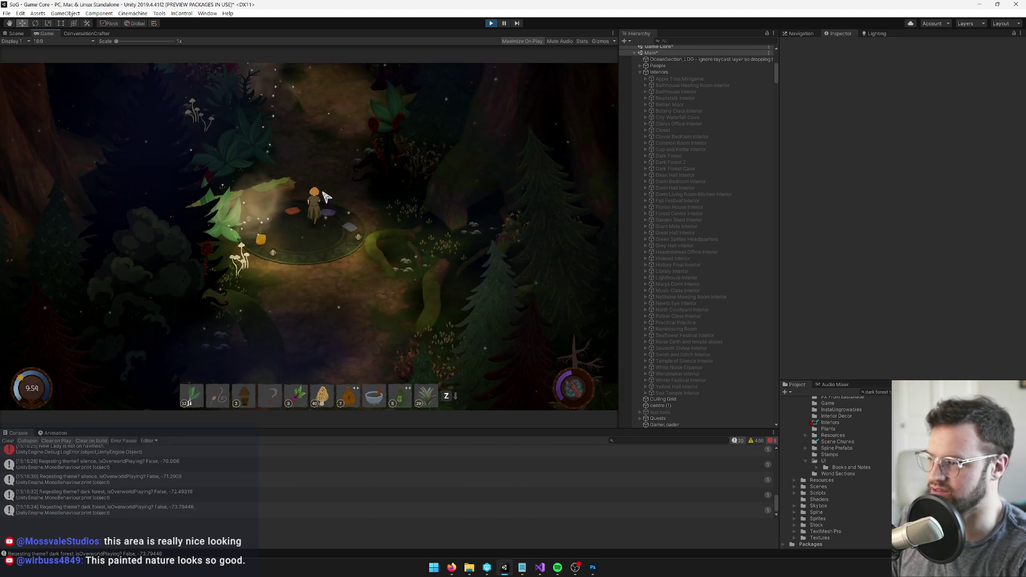
key("w")
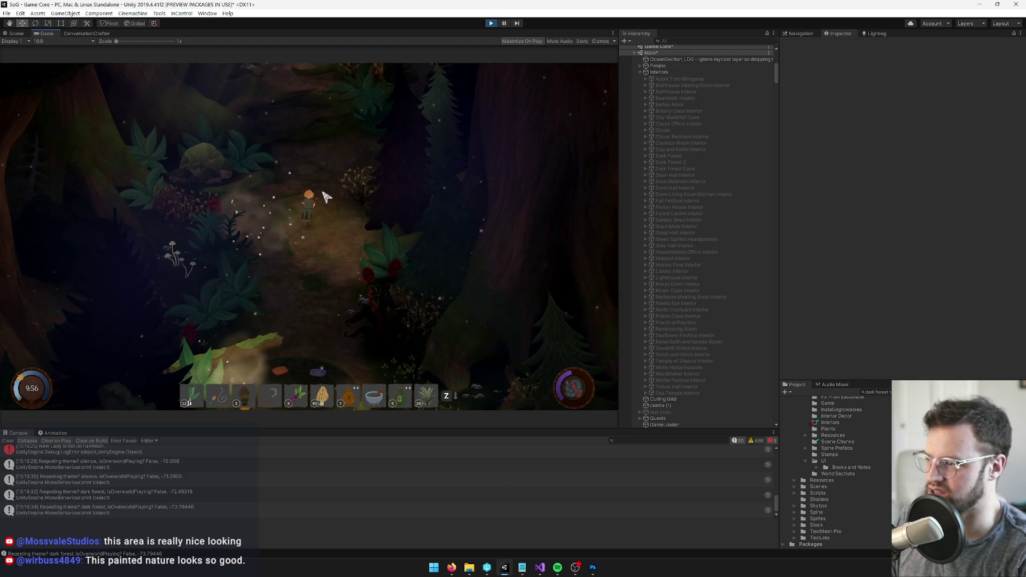
key("w")
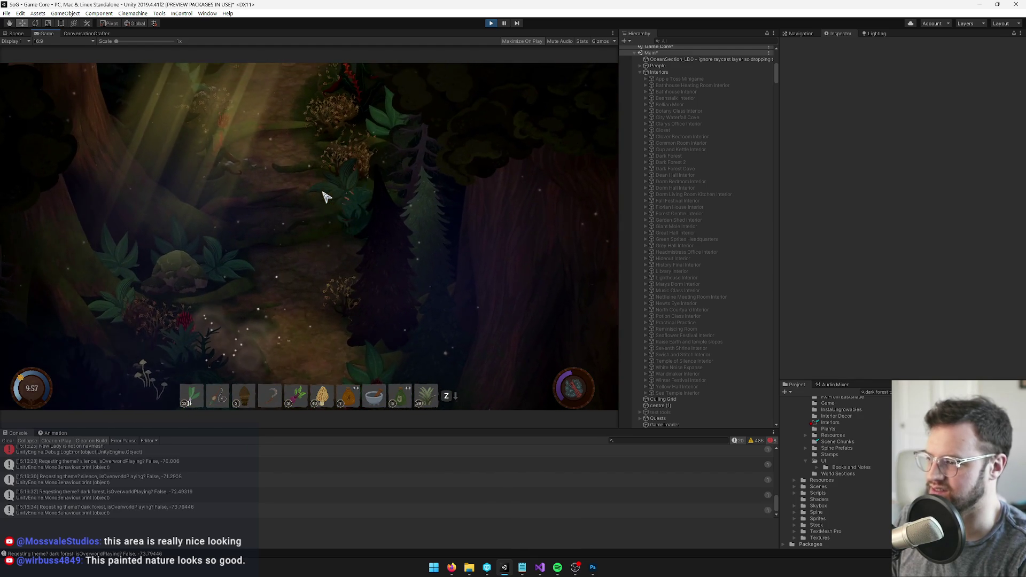
key("w")
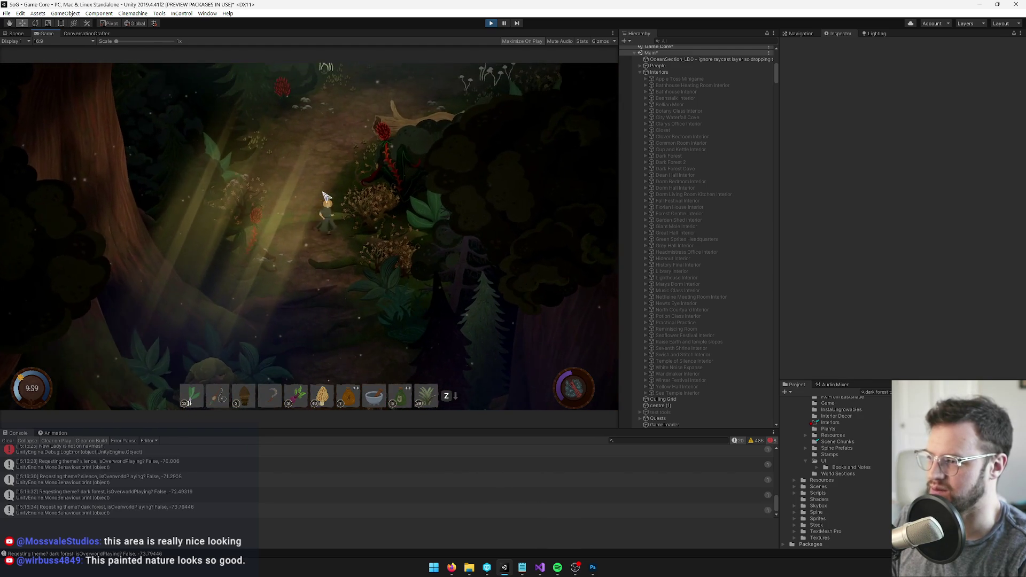
key("w")
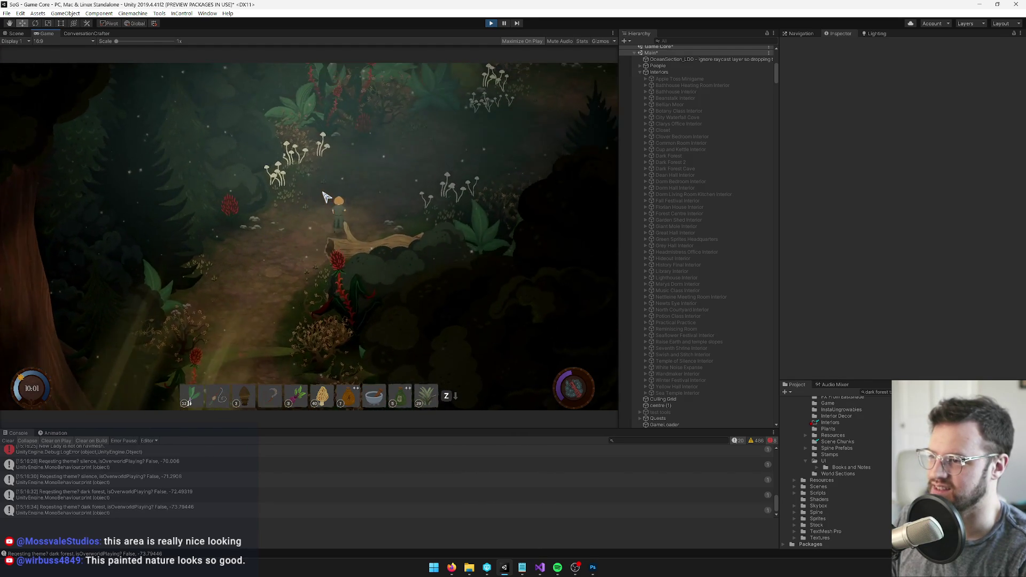
key("a")
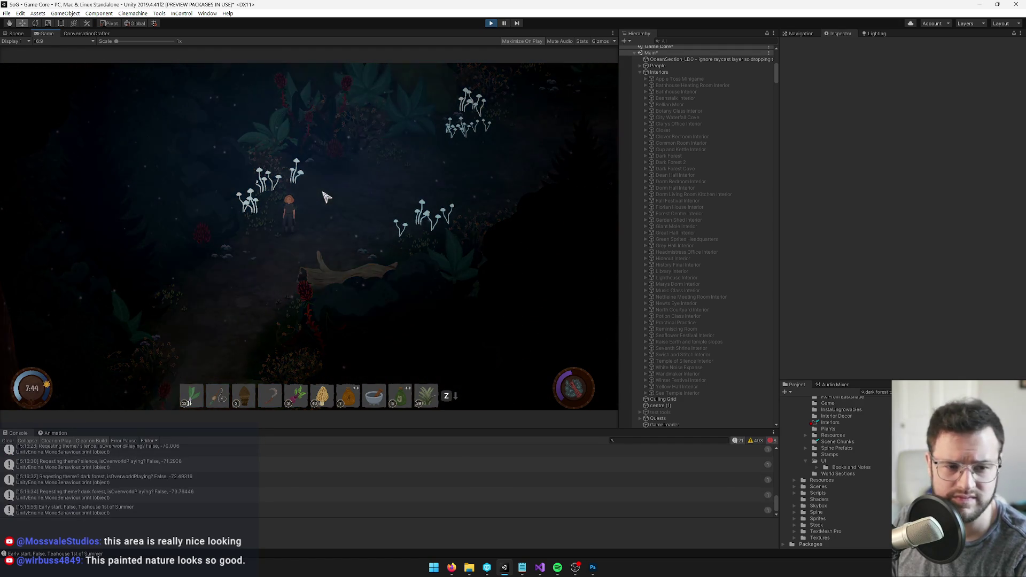
key("w")
key("a")
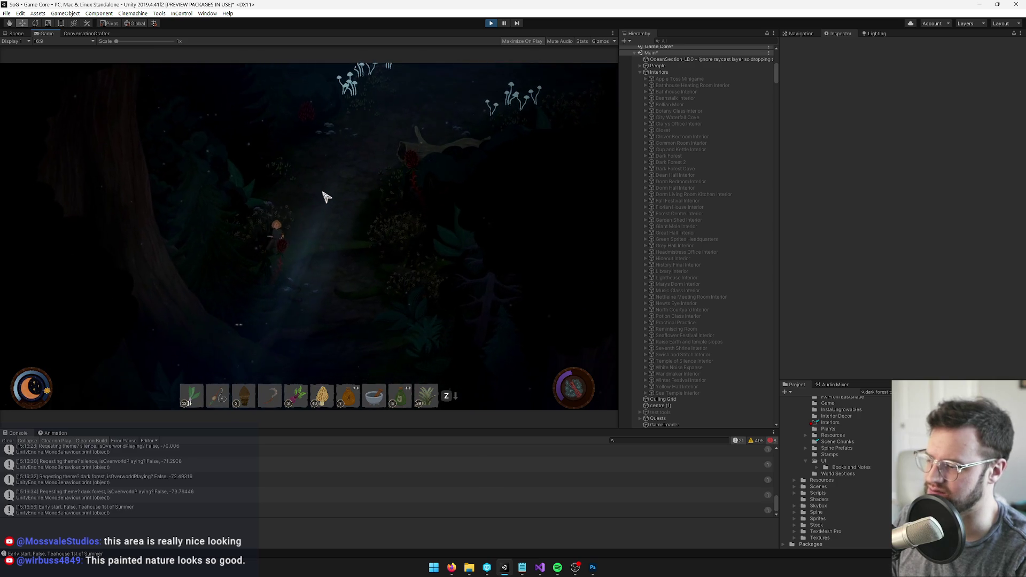
key("s")
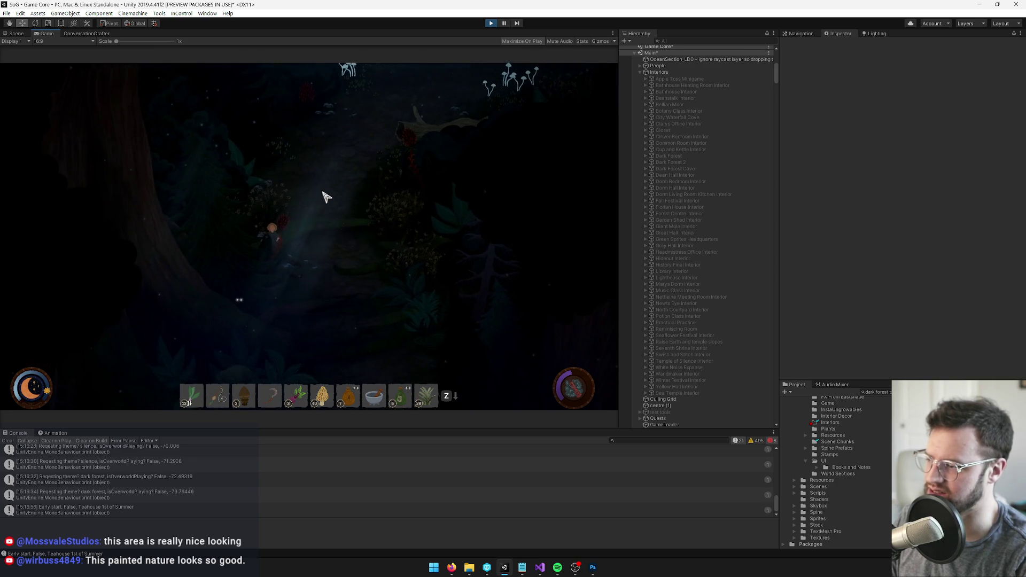
key("s")
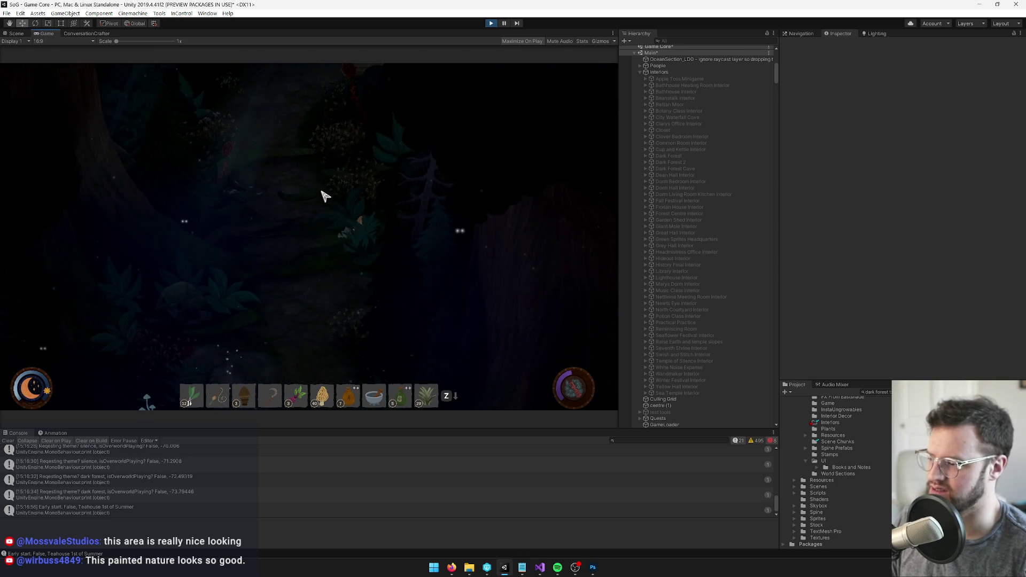
key("s")
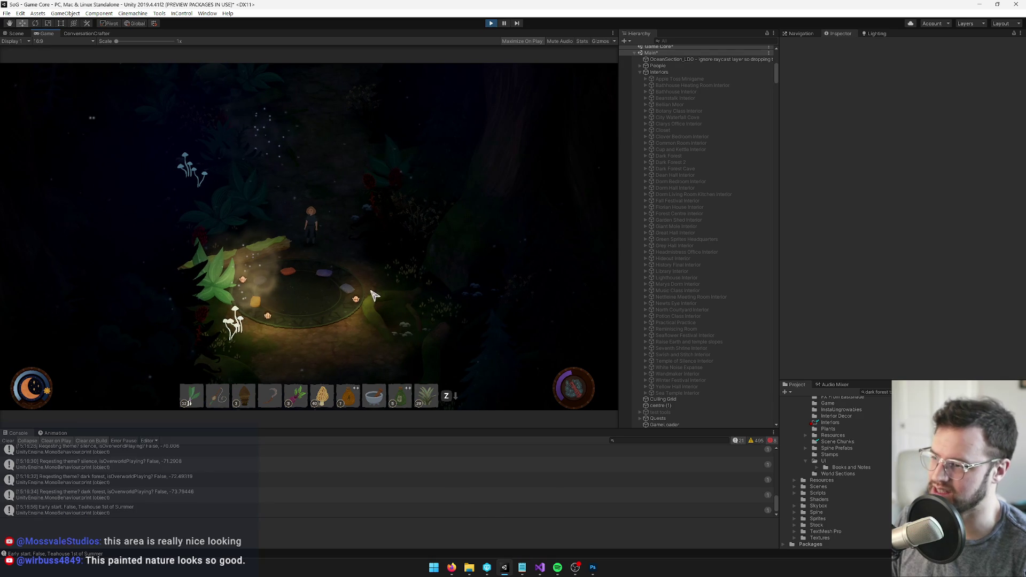
Walk the character briefly up from the stone circle, then exit Play mode with Ctrl+P.
key("w")
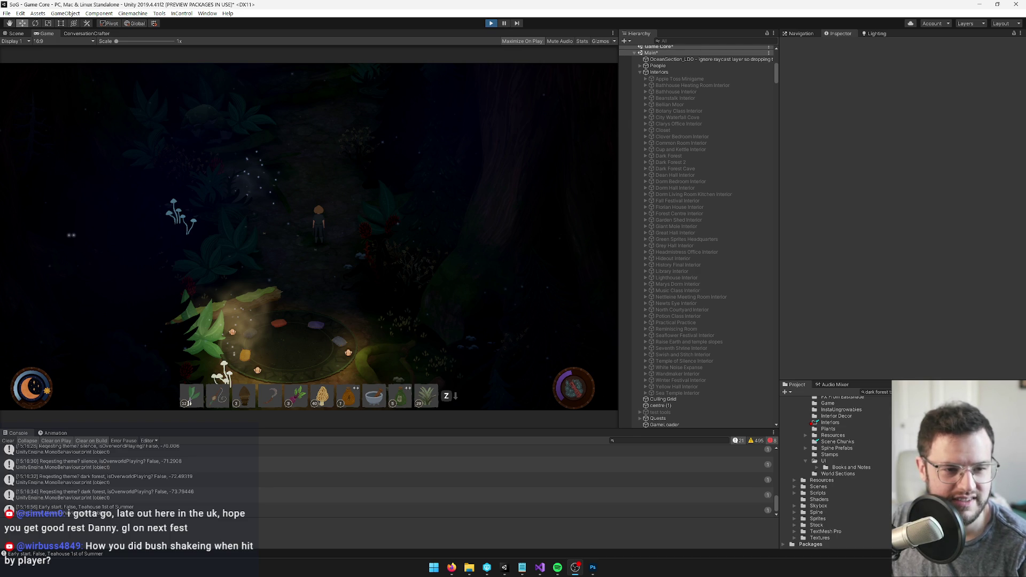
key("ctrl+p")
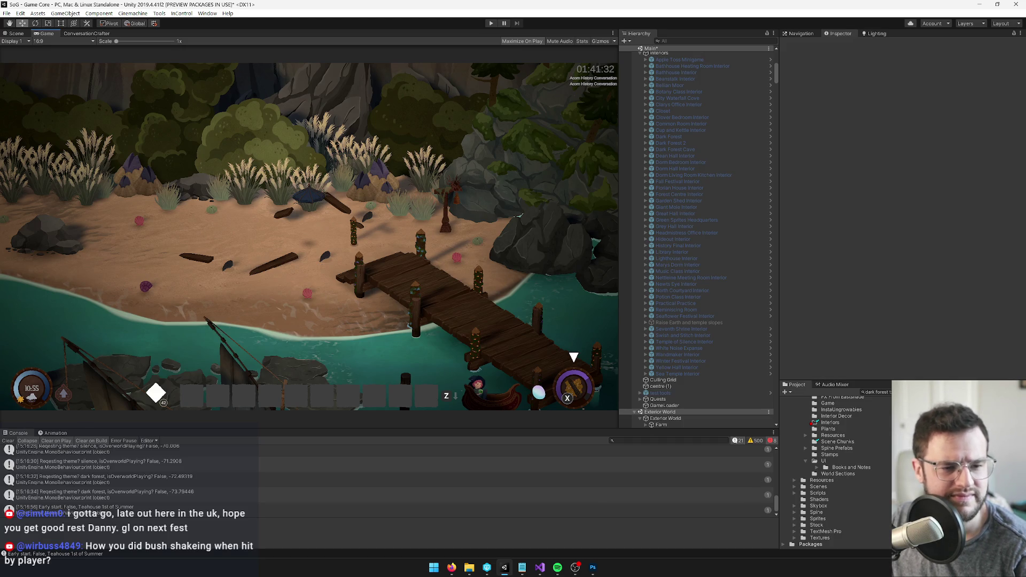
key("alt+Tab")
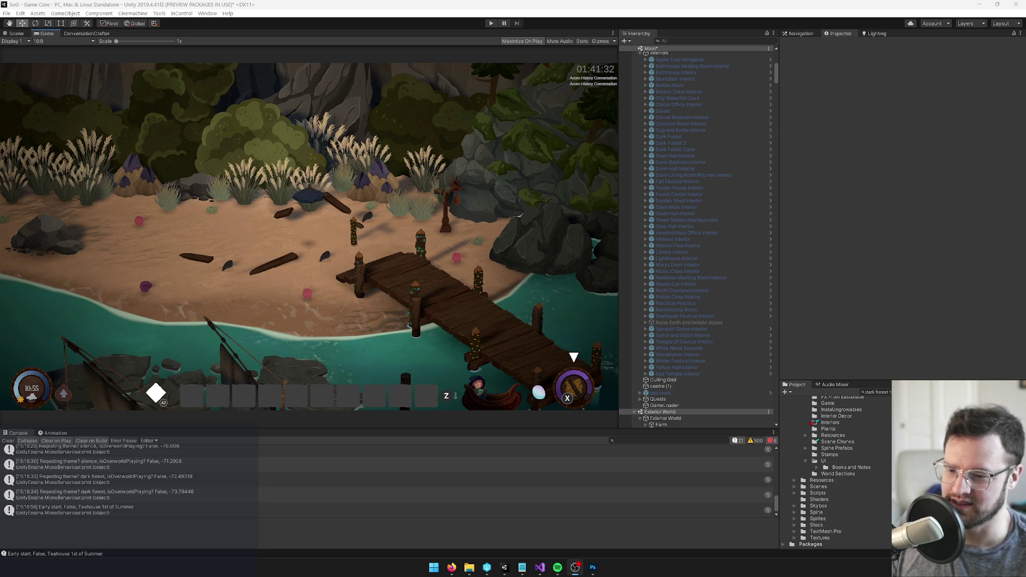
left_click(920, 401)
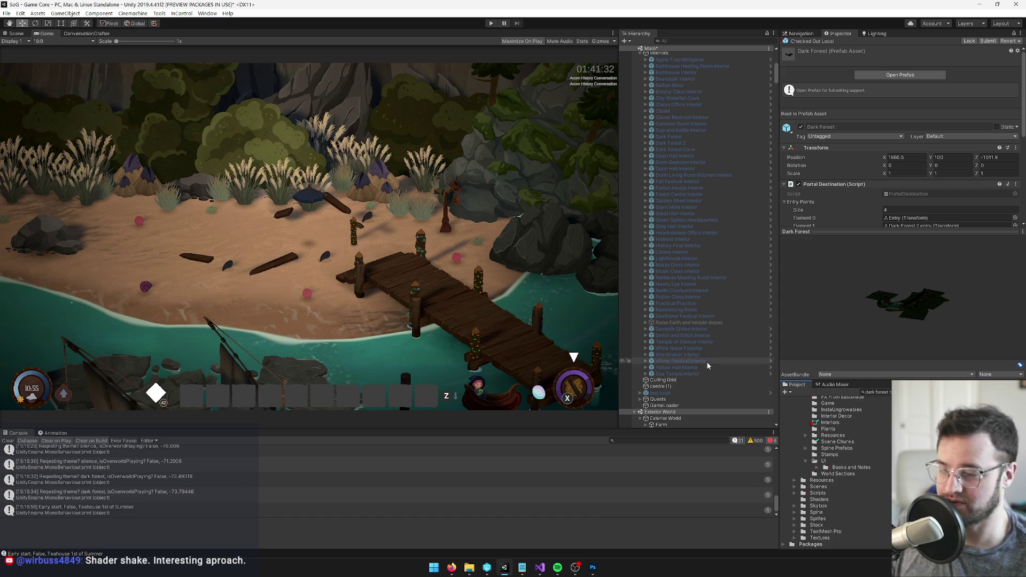
Reopen the Dark Forest prefab in the Scene view and select the FnF Dnd group, not its rug Plane.
left_click(920, 75)
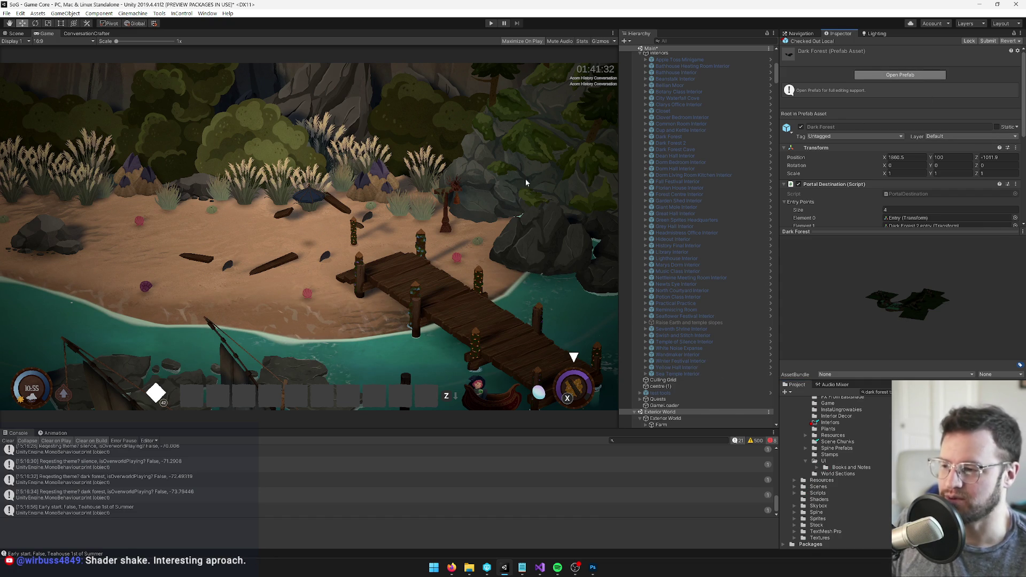
left_click(21, 36)
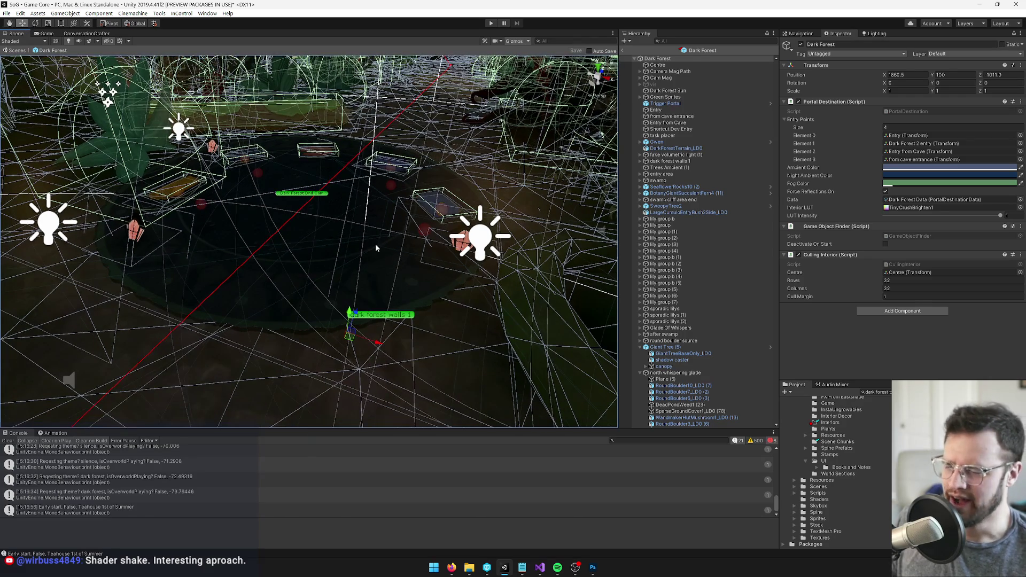
left_click(375, 244)
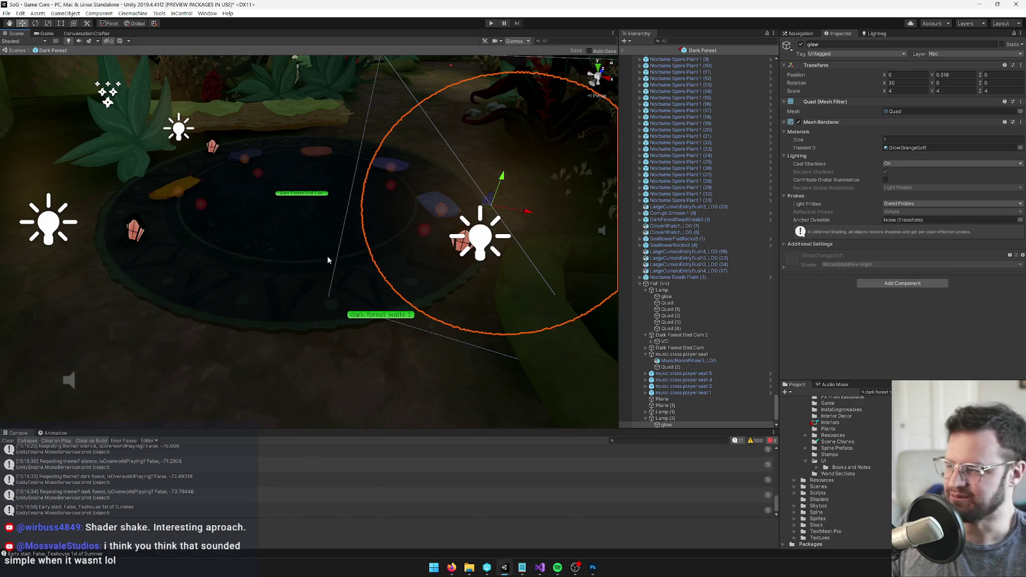
left_click(313, 257)
left_click(314, 260)
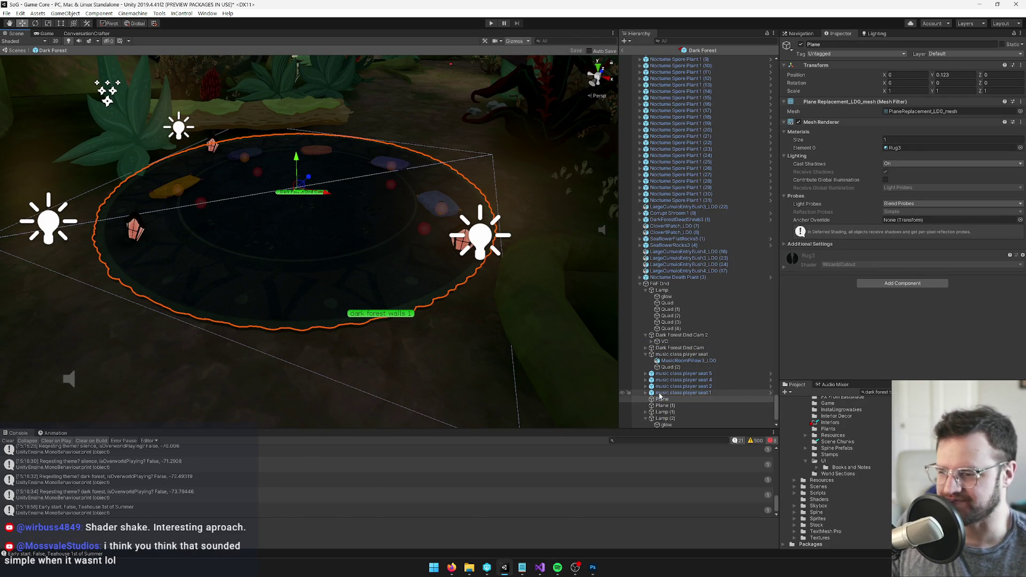
left_click(666, 288)
scroll(280, 227, "down", 10)
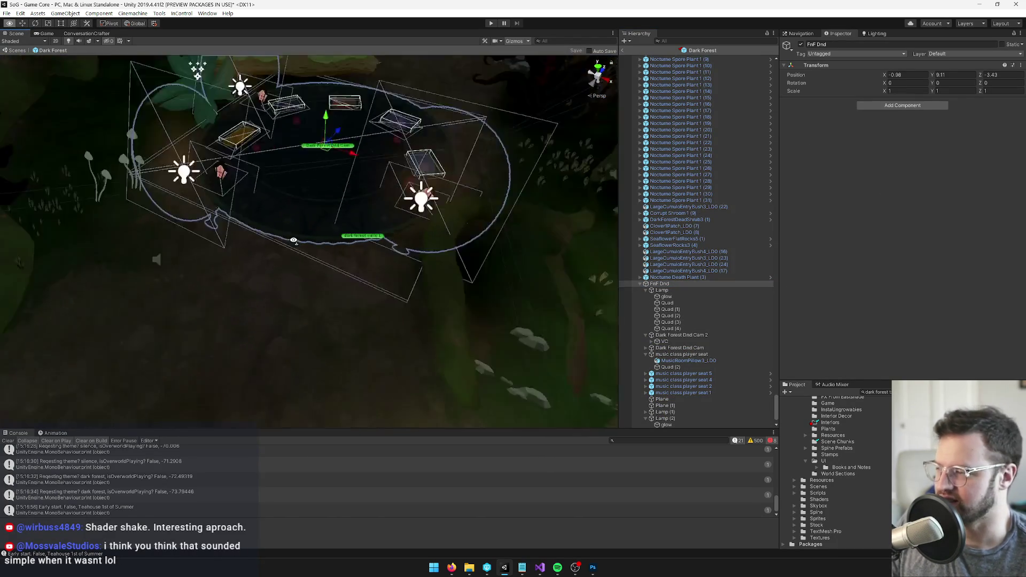
Move the FnF Dnd fairy circle to a new clearing at X 8.85, Y 9.11, Z 79.38.
mouse_move(280, 227)
left_mouse_down()
mouse_move(357, 112)
mouse_move(393, 92)
mouse_move(399, 139)
mouse_move(287, 260)
mouse_move(390, 107)
mouse_move(366, 188)
left_mouse_up()
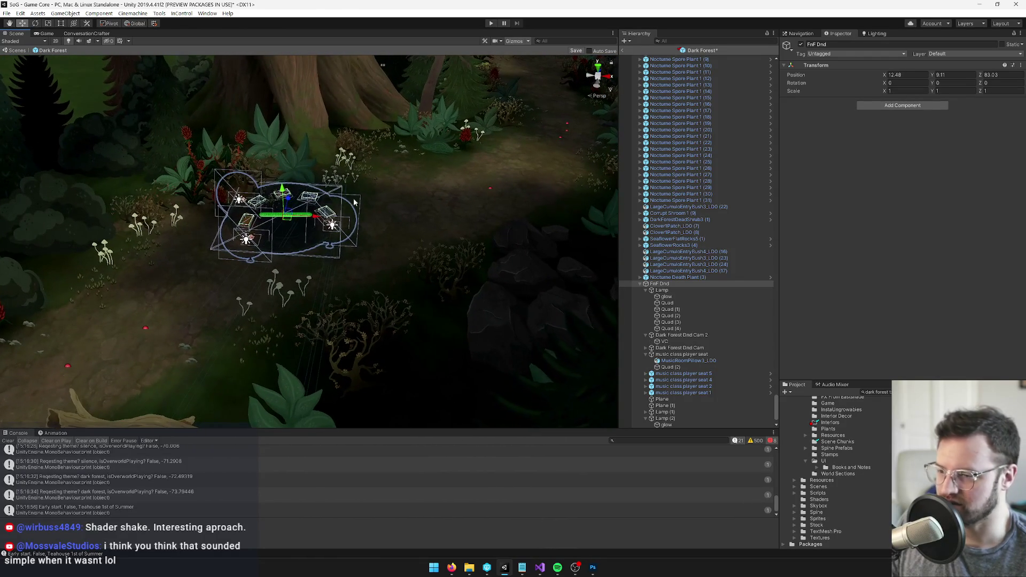
left_click_drag(313, 229, 352, 240)
scroll(385, 225, "up", 5)
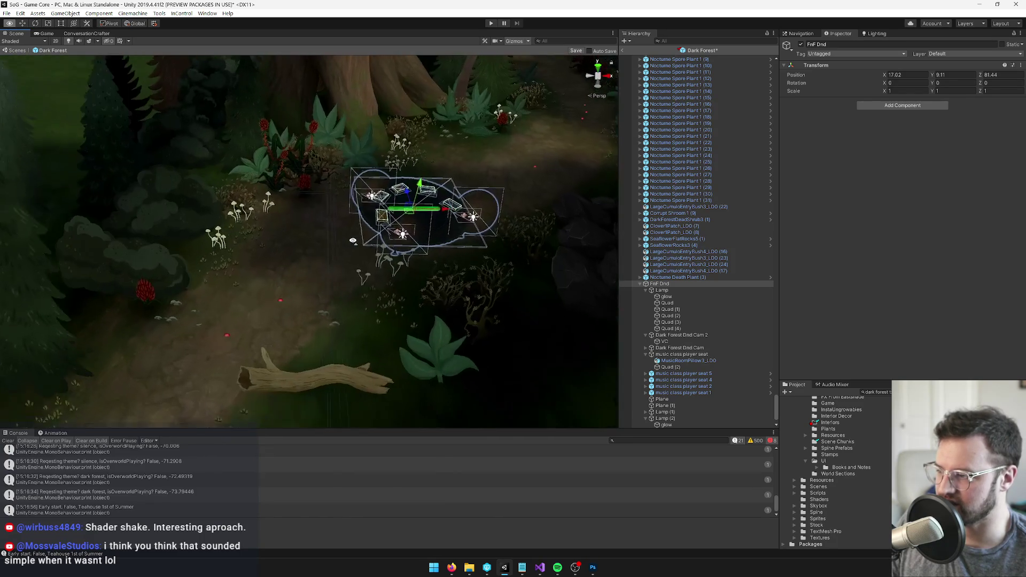
mouse_move(403, 213)
left_mouse_down()
mouse_move(291, 228)
mouse_move(287, 264)
mouse_move(374, 200)
left_mouse_up()
scroll(297, 262, "up", 5)
scroll(321, 254, "down", 5)
key("w")
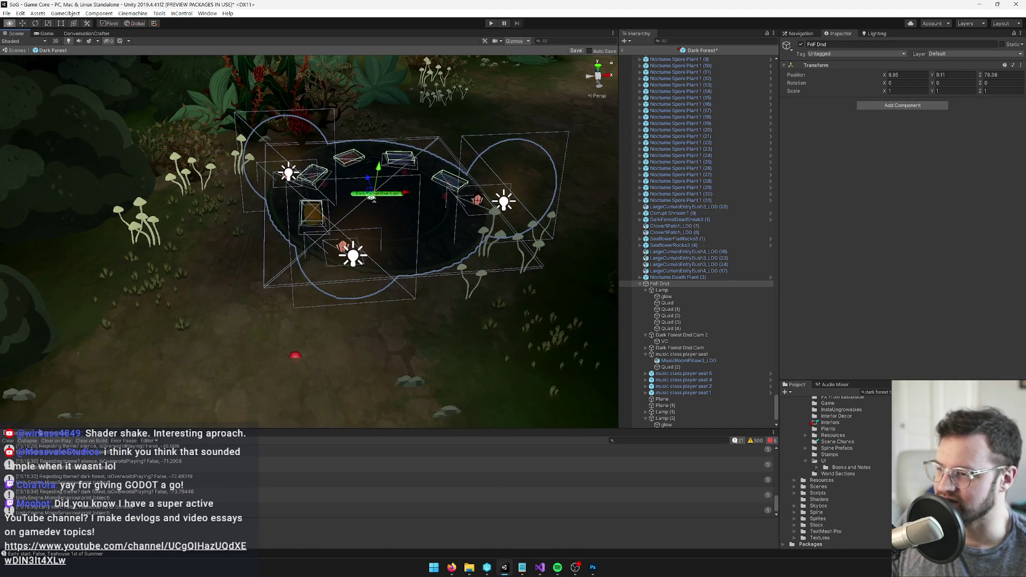
scroll(367, 174, "up", 4)
scroll(367, 173, "down", 6)
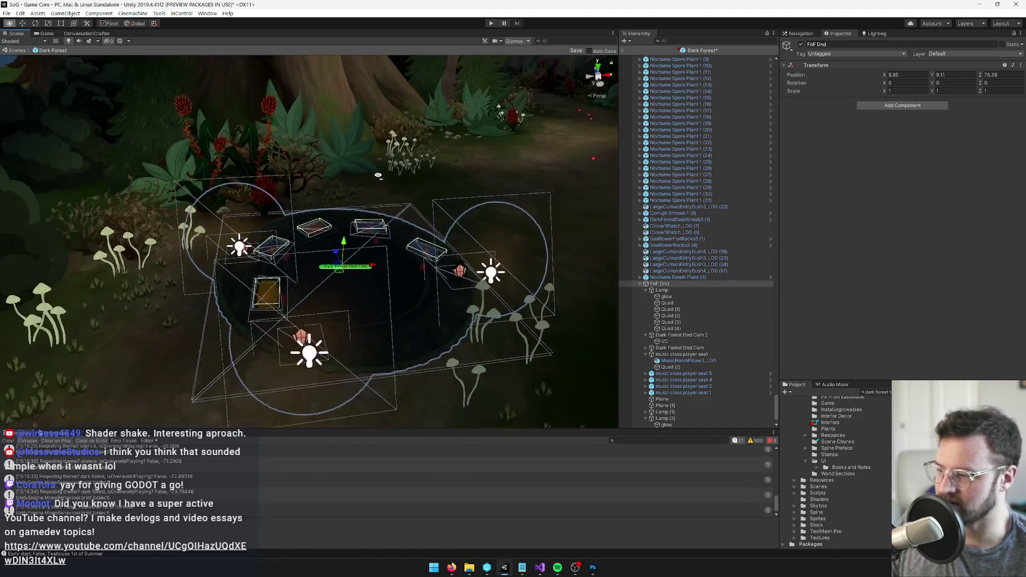
scroll(376, 177, "up", 6)
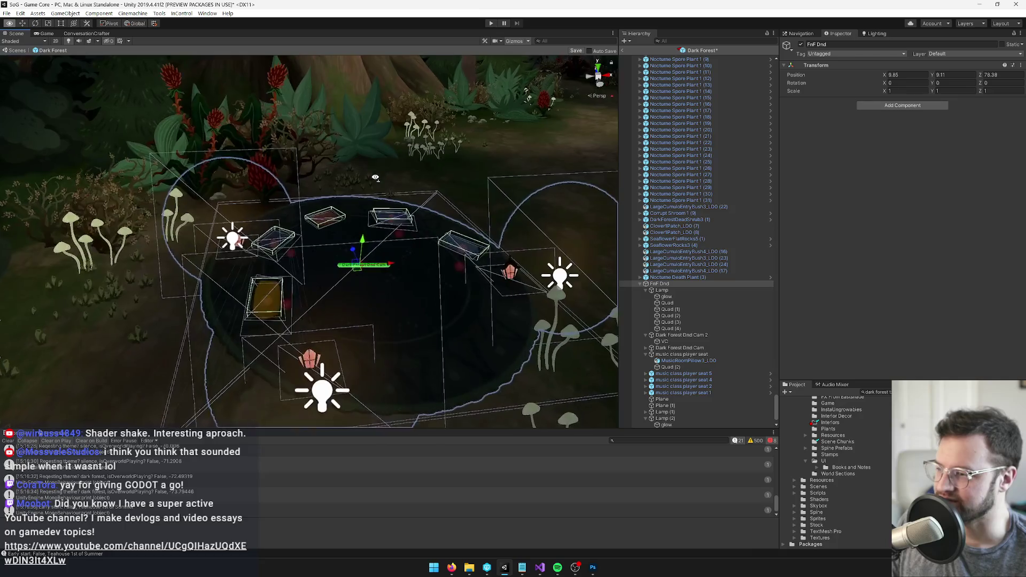
scroll(376, 177, "down", 8)
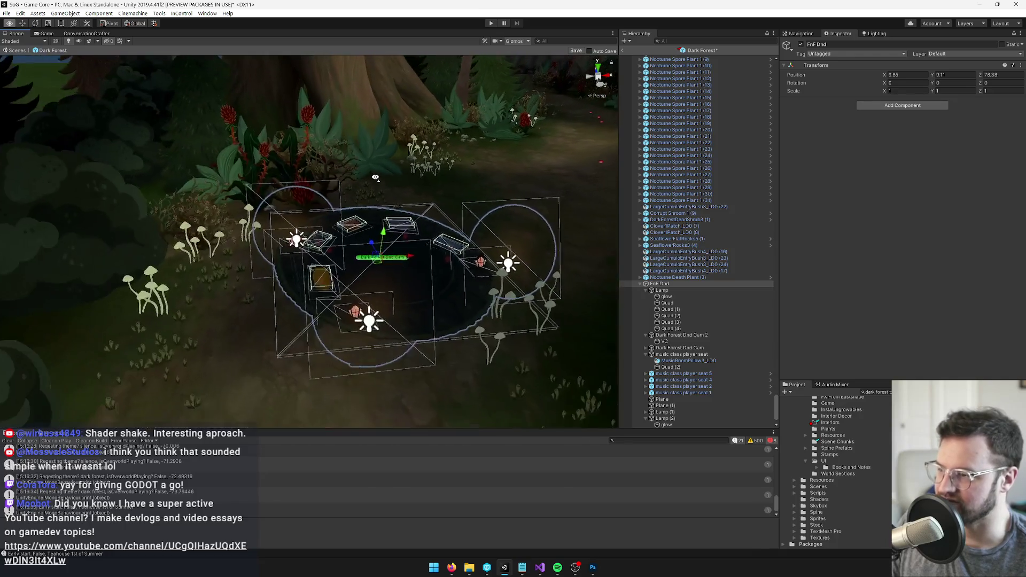
scroll(393, 189, "up", 3)
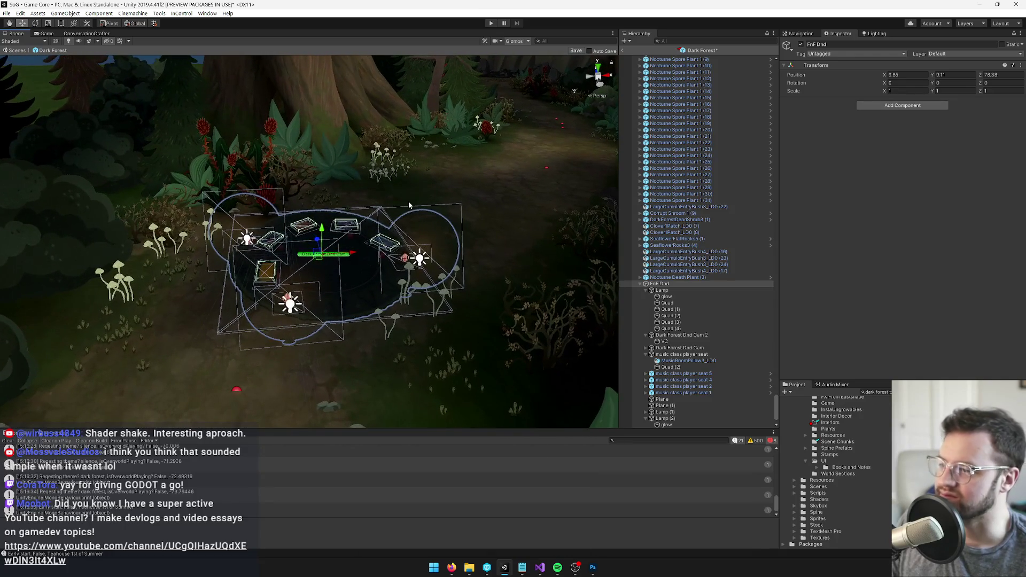
Save the Dark Forest prefab and collapse FnF Dnd in the Hierarchy.
left_click(572, 52)
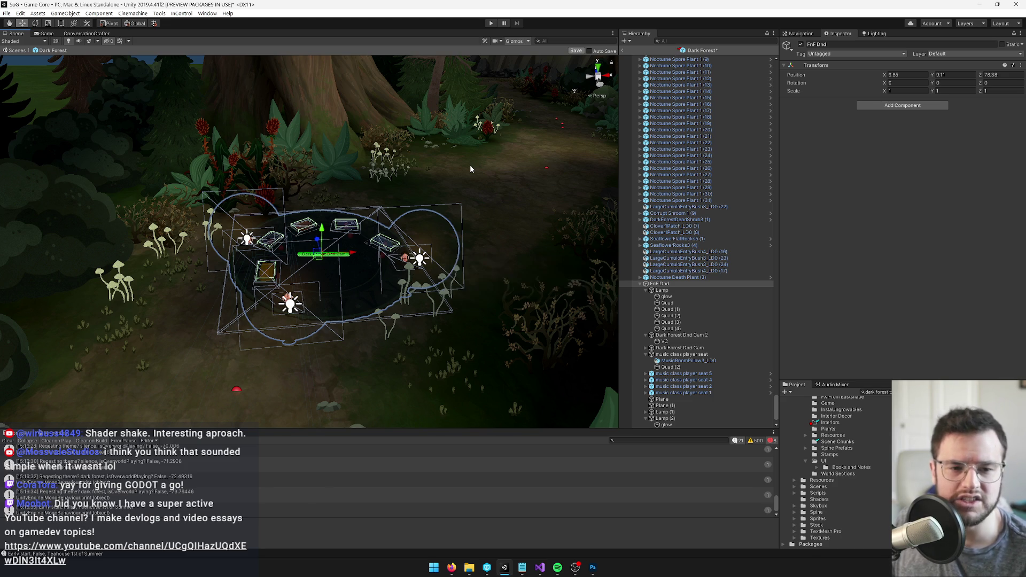
left_click_drag(422, 196, 374, 208)
left_click(647, 284)
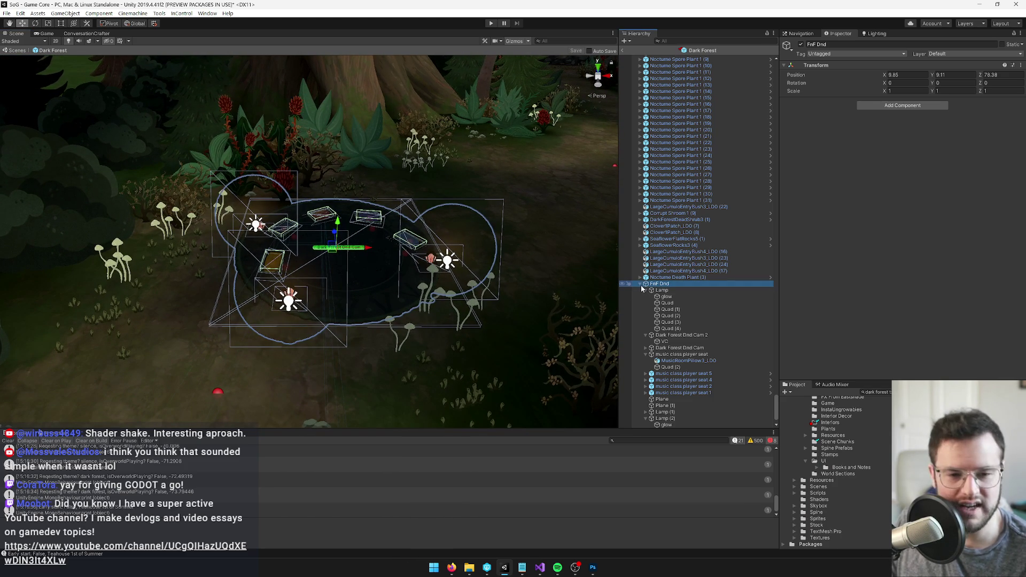
left_click(641, 284)
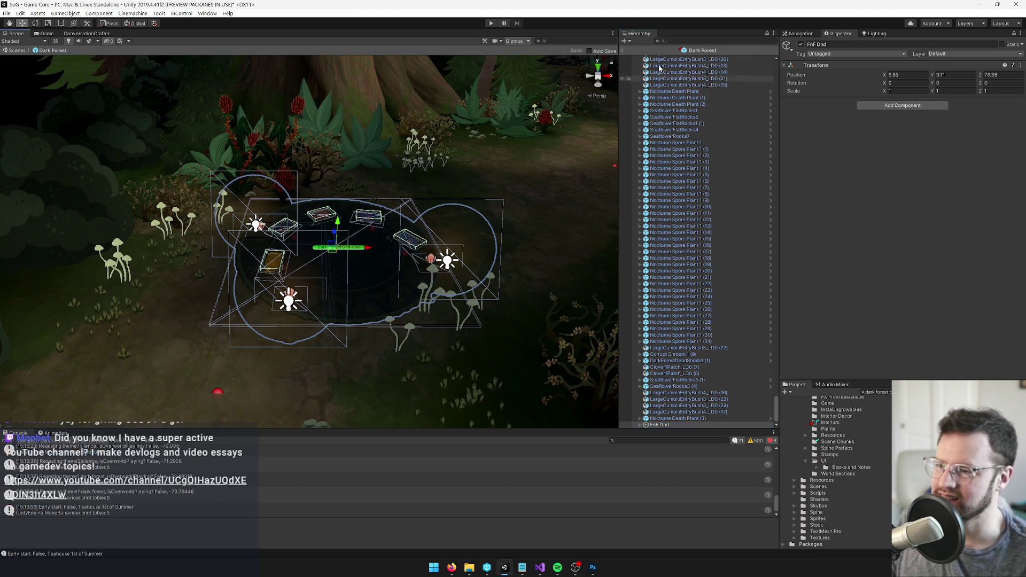
Exit prefab mode to the main scene, switch to the Game view and clear the Console.
left_click(625, 50)
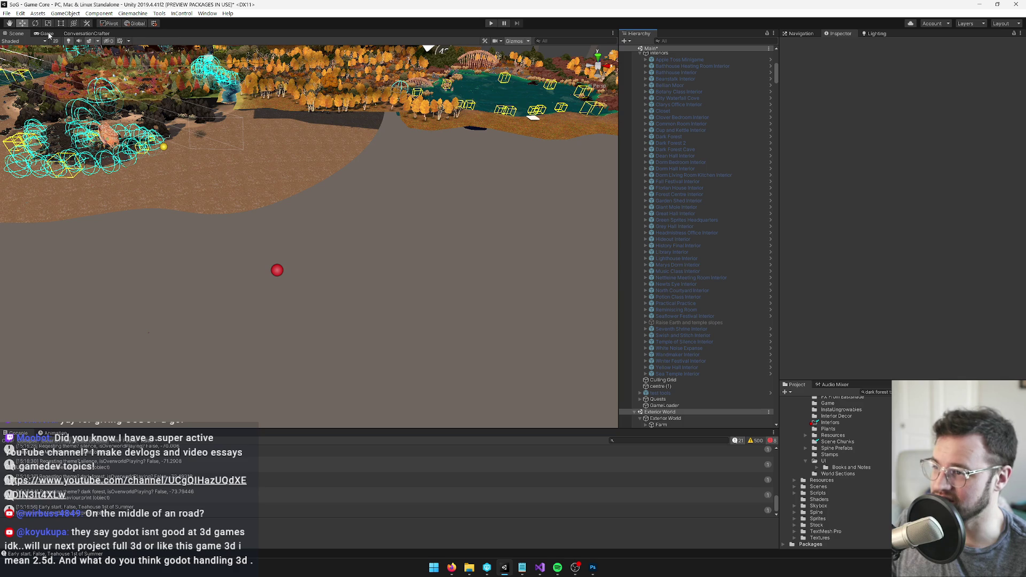
right_click(49, 35)
left_click(48, 34)
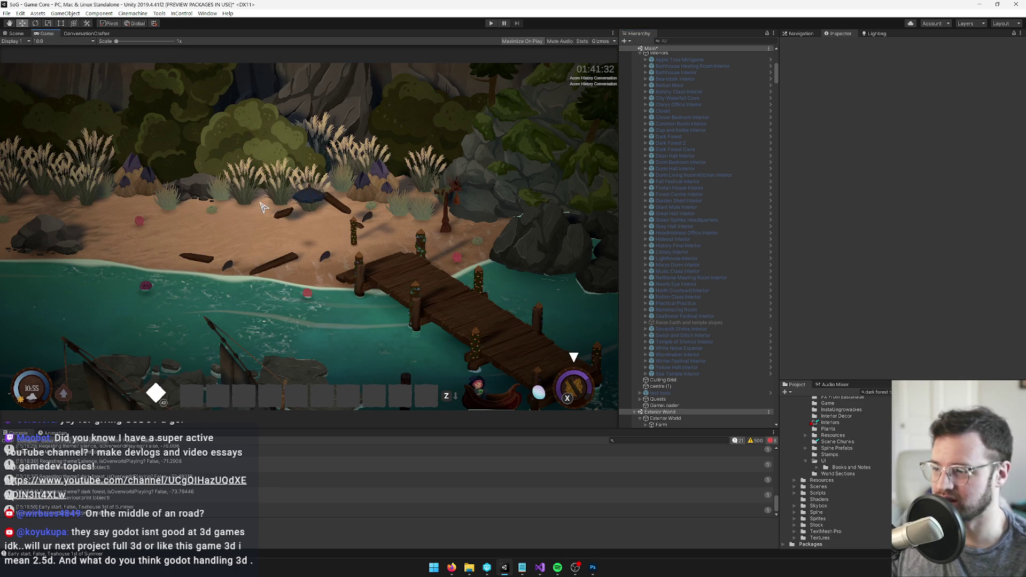
left_click(9, 441)
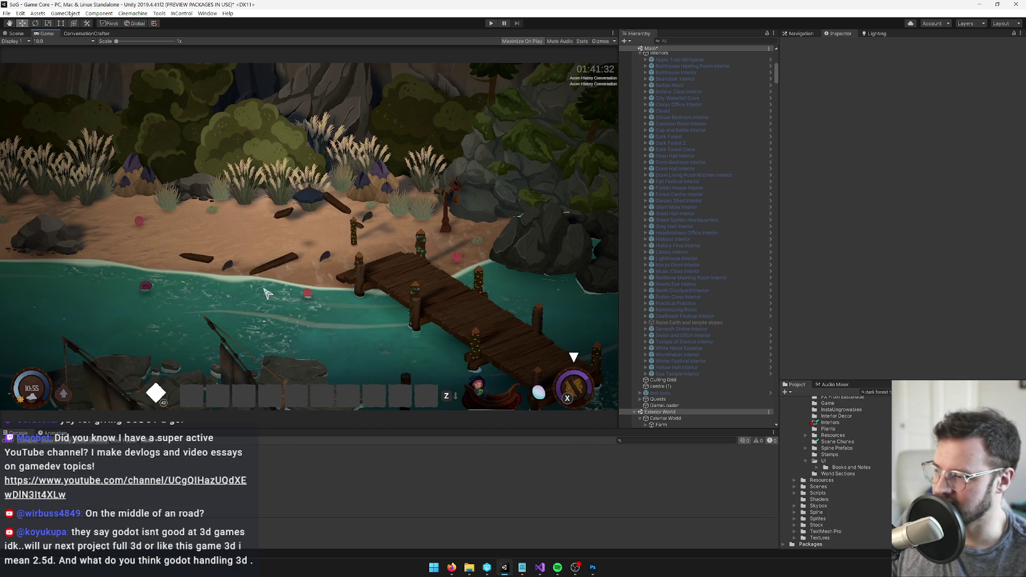
Start a playtest in the Forests and Fairies area, then stop it.
left_click(492, 23)
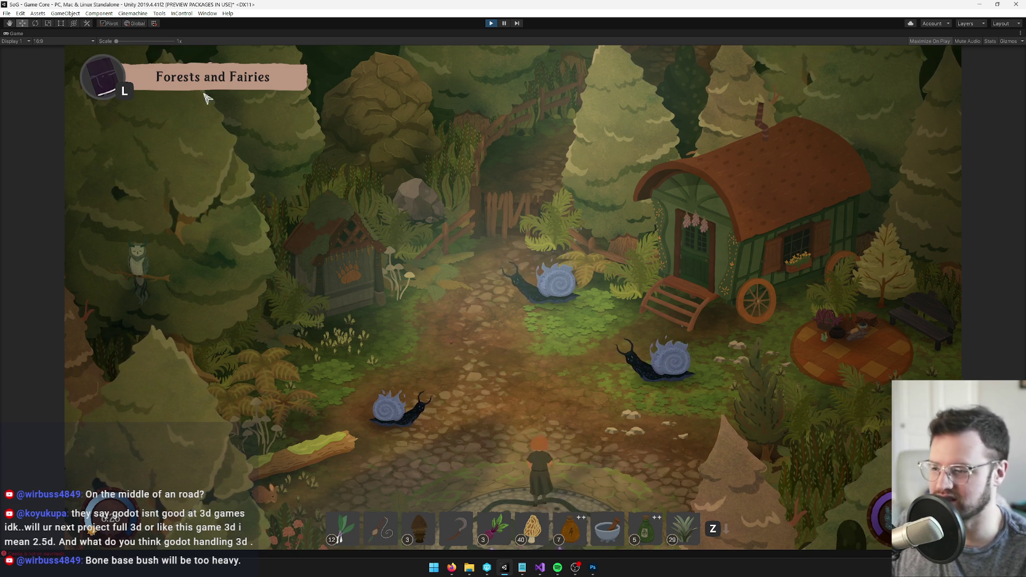
right_click(14, 33)
left_click(434, 36)
left_click(492, 24)
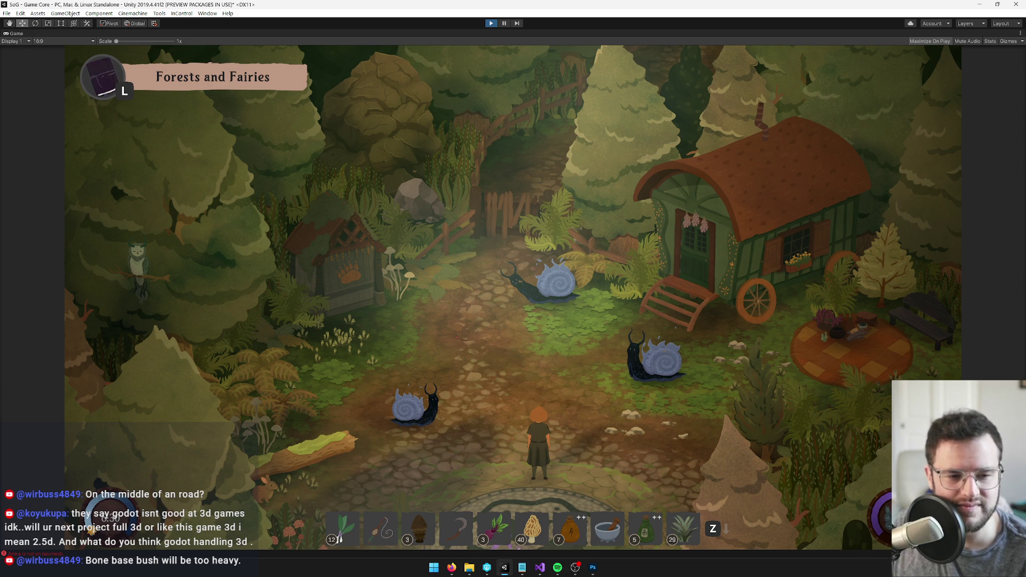
Switch windows with Alt+Tab, leaving Unity back in the idle editor.
key("alt+Tab")
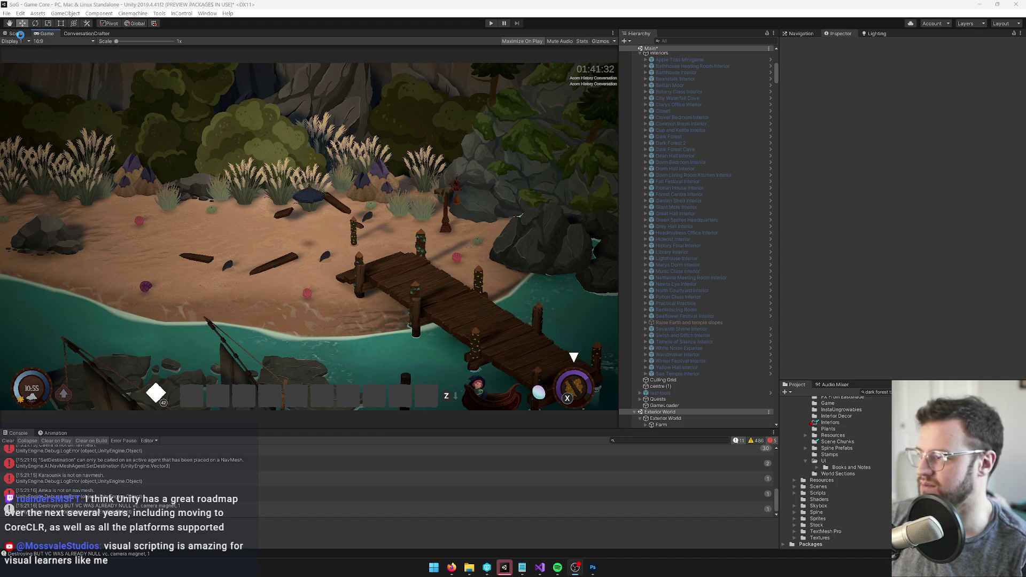
Switch to the Scene view and dock it beside the Game view.
left_click(16, 34)
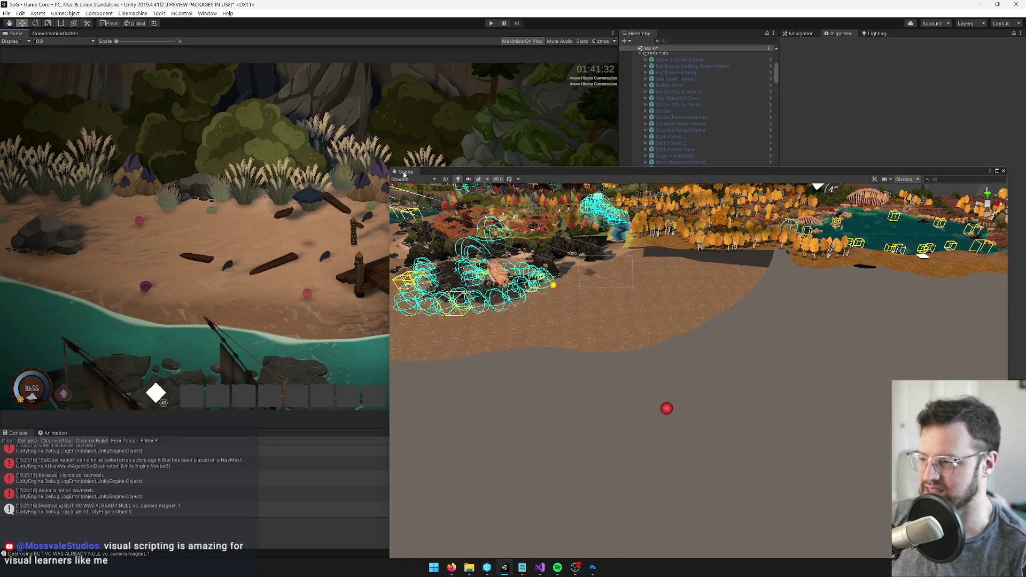
mouse_move(404, 174)
left_mouse_down()
mouse_move(107, 54)
mouse_move(16, 35)
left_mouse_up()
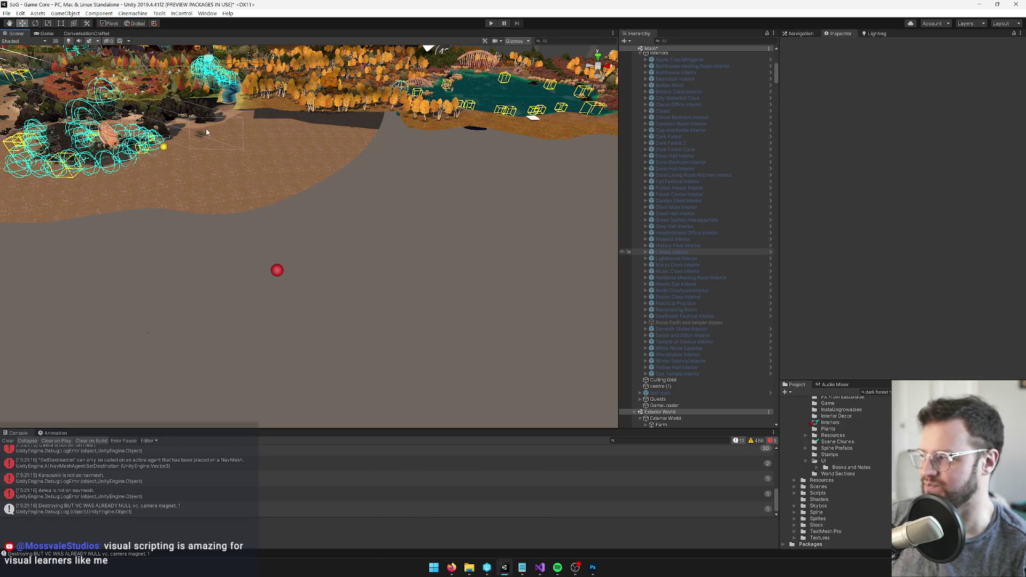
scroll(196, 134, "up", 3)
left_click_drag(776, 75, 780, 51)
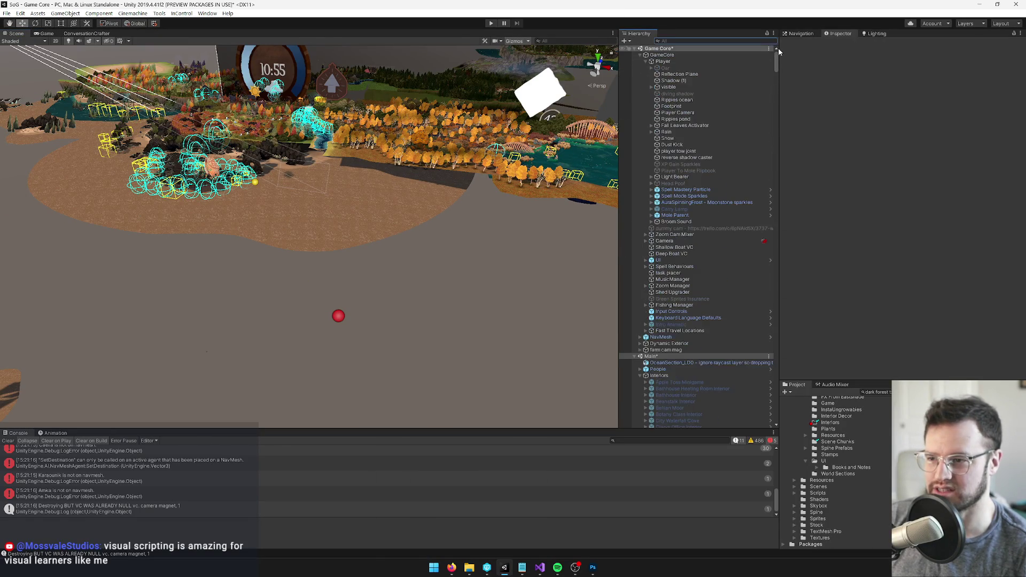
Frame the Player, then fly the Scene camera over the hill and forest to the dragon statue.
double_click(663, 61)
mouse_move(235, 205)
left_mouse_down()
mouse_move(304, 82)
mouse_move(303, 323)
mouse_move(321, 374)
mouse_move(374, 363)
left_mouse_up()
left_click(678, 330)
mouse_move(256, 293)
left_mouse_down()
mouse_move(328, 306)
mouse_move(393, 155)
mouse_move(404, 156)
mouse_move(332, 206)
mouse_move(199, 103)
mouse_move(378, 279)
mouse_move(406, 112)
mouse_move(372, 279)
mouse_move(183, 280)
mouse_move(342, 289)
left_mouse_up()
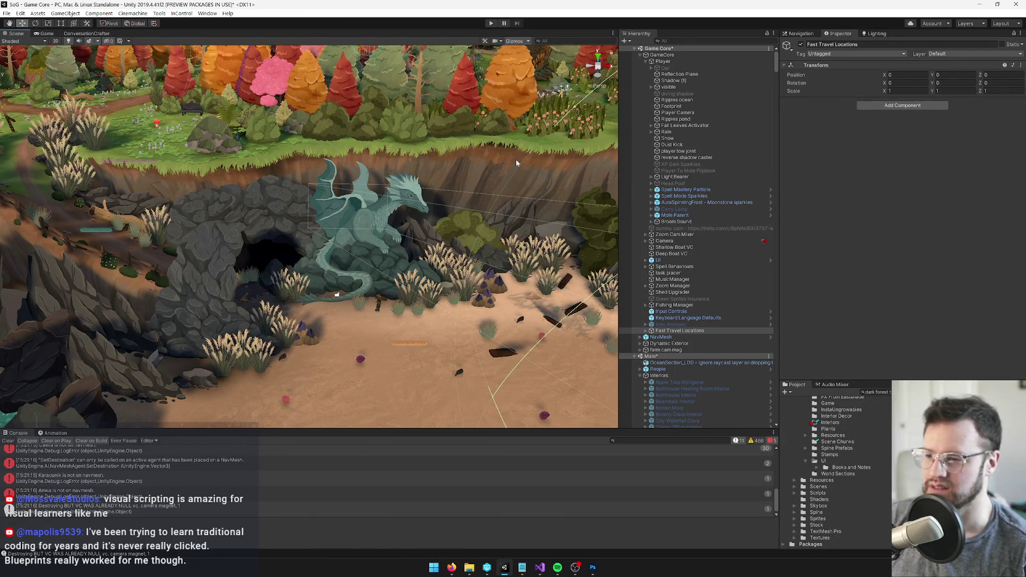
left_click(876, 392)
Search the Project for dark forest, select Dark Forest Start Settings and check it out.
key("End")
key("BackSpace")
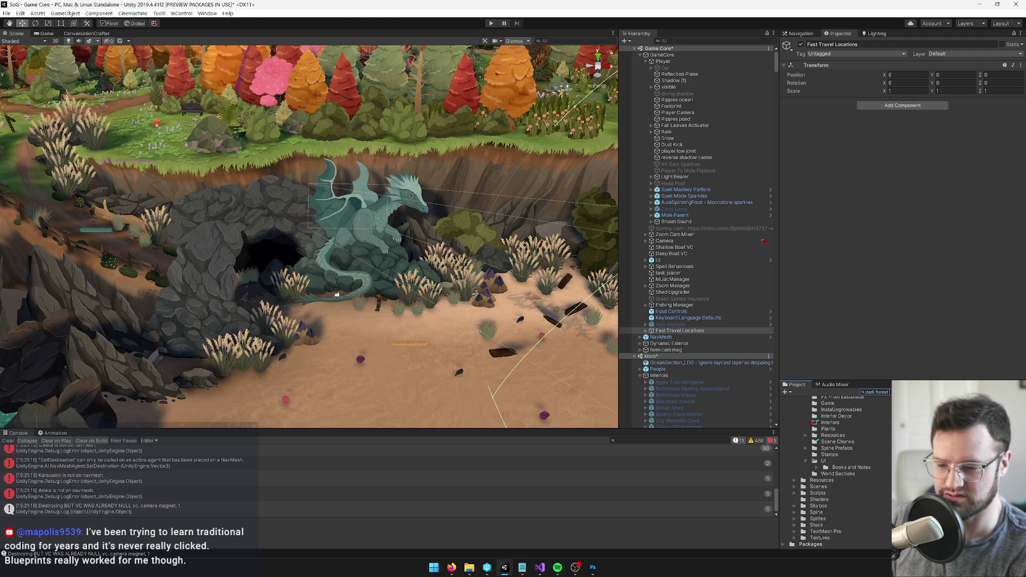
left_click(930, 404)
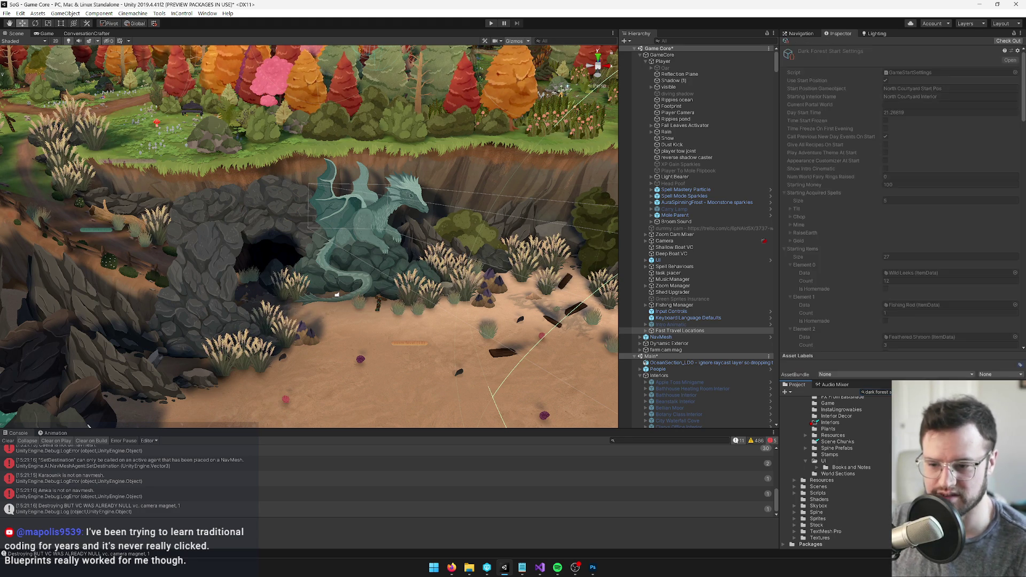
left_click(1008, 41)
In Starting Game Bools, duplicate the last entry as Element 242 set to AcceptedGreenSprites.
scroll(819, 230, "down", 5)
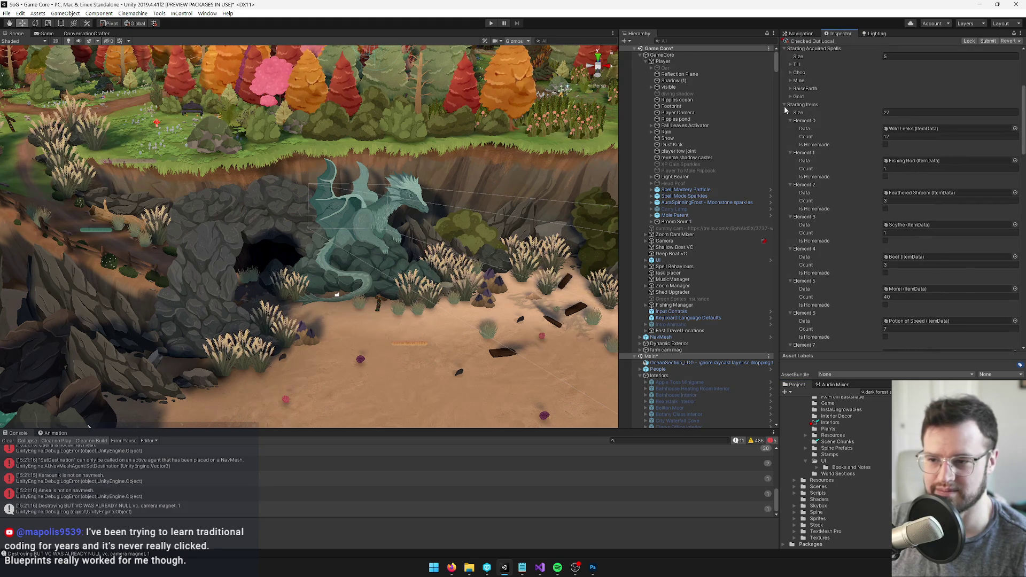
left_click(785, 104)
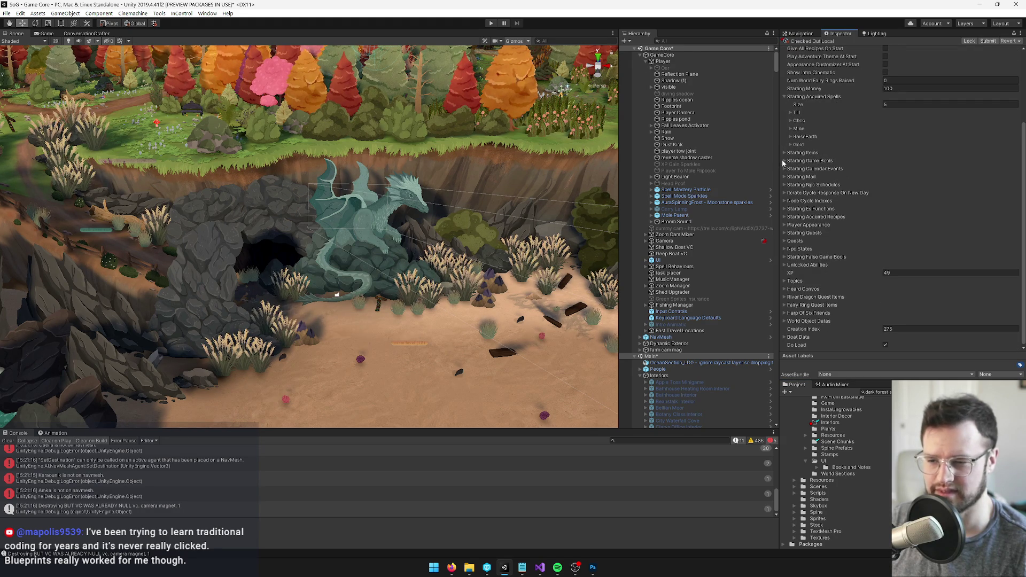
left_click(784, 161)
scroll(832, 225, "down", 20)
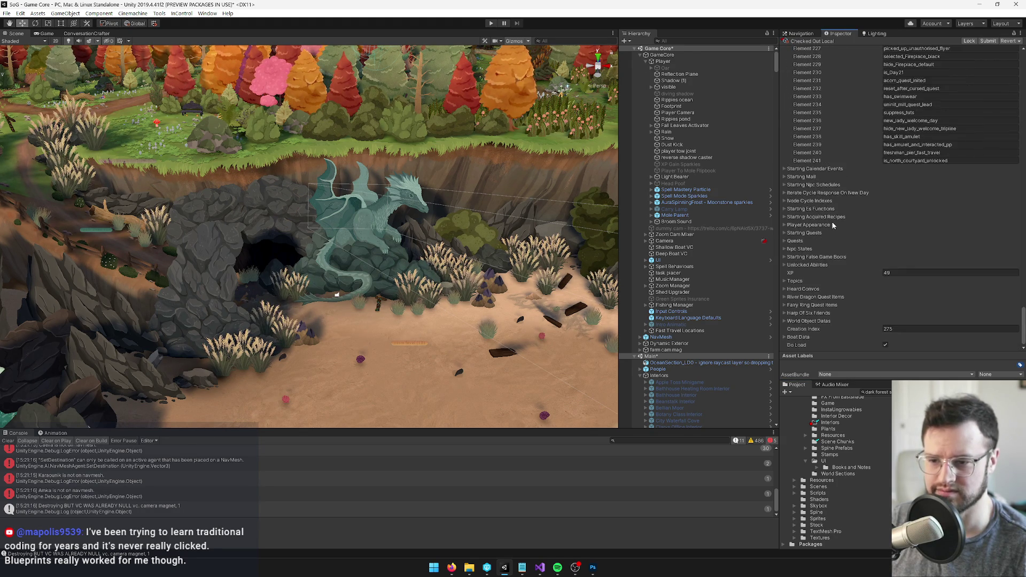
right_click(816, 163)
left_click(844, 166)
left_click(958, 168)
type("AcceptedGreenSprites")
key("Return")
scroll(859, 160, "up", 5)
scroll(859, 161, "up", 5)
left_click(7, 13)
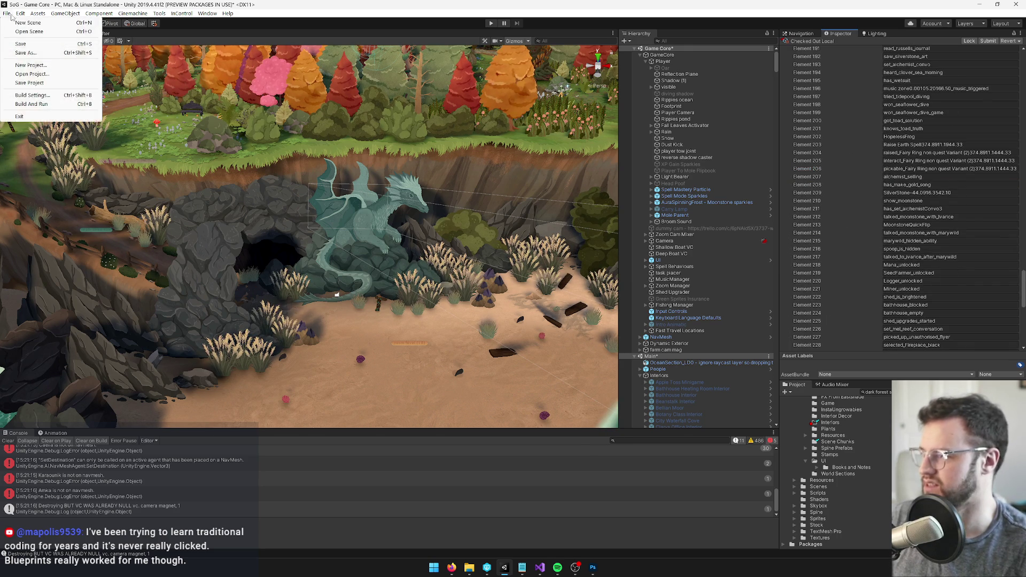
Save the project and start the playtest with Maximize On Play enabled.
left_click(30, 84)
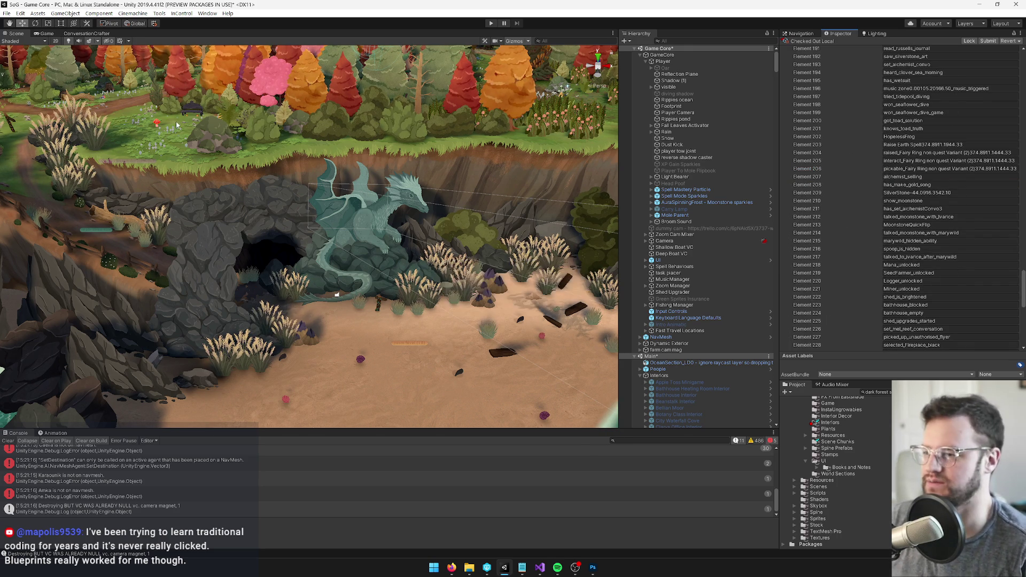
left_click(490, 24)
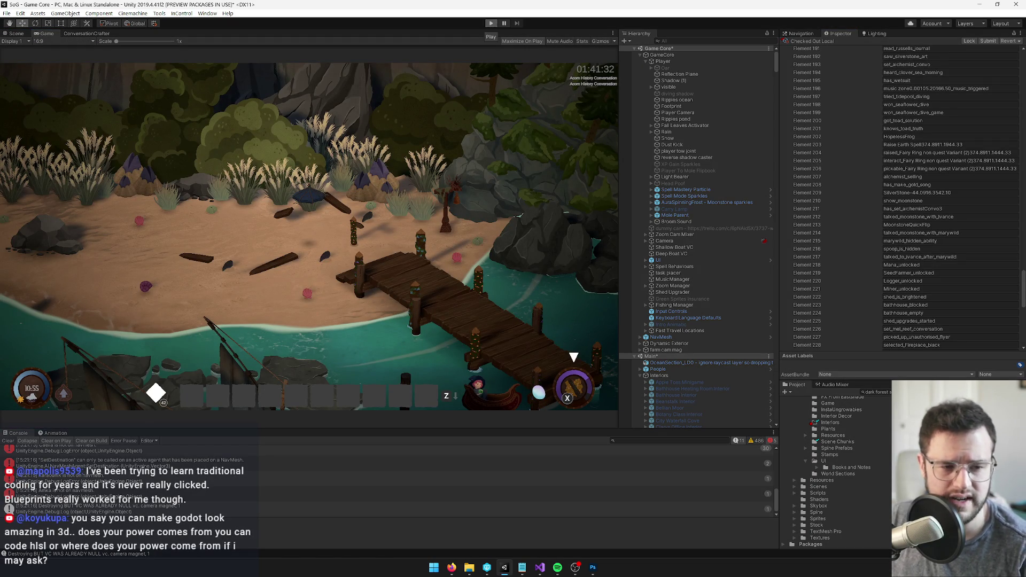
left_click(491, 24)
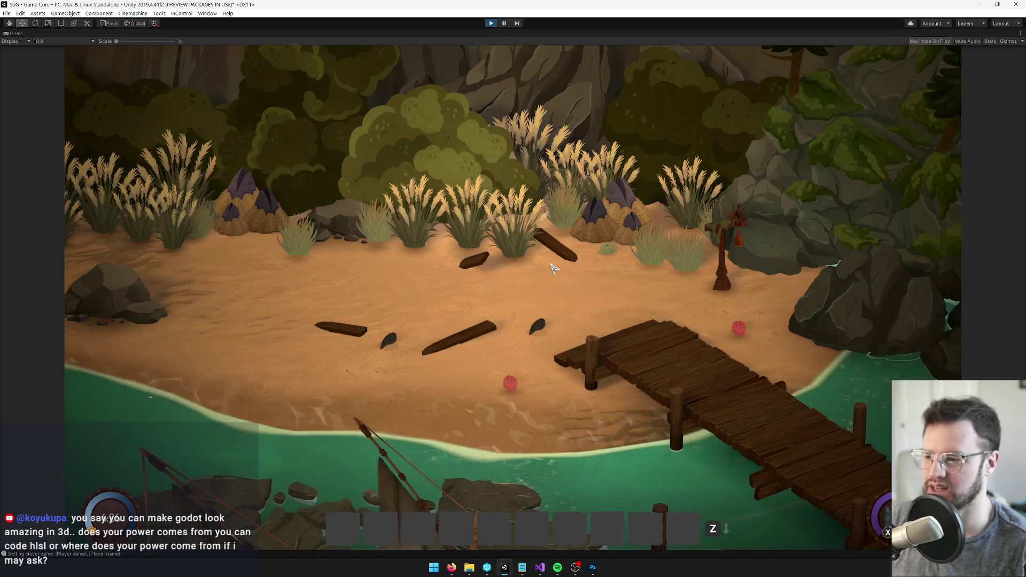
Walk the player north up the dark forest path into the stone circle.
key("w")
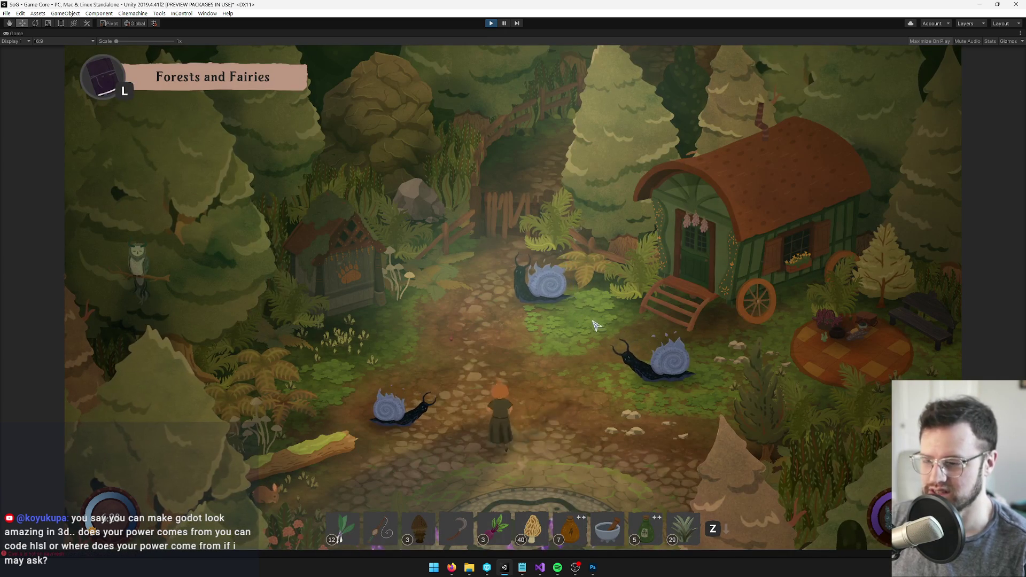
key("d")
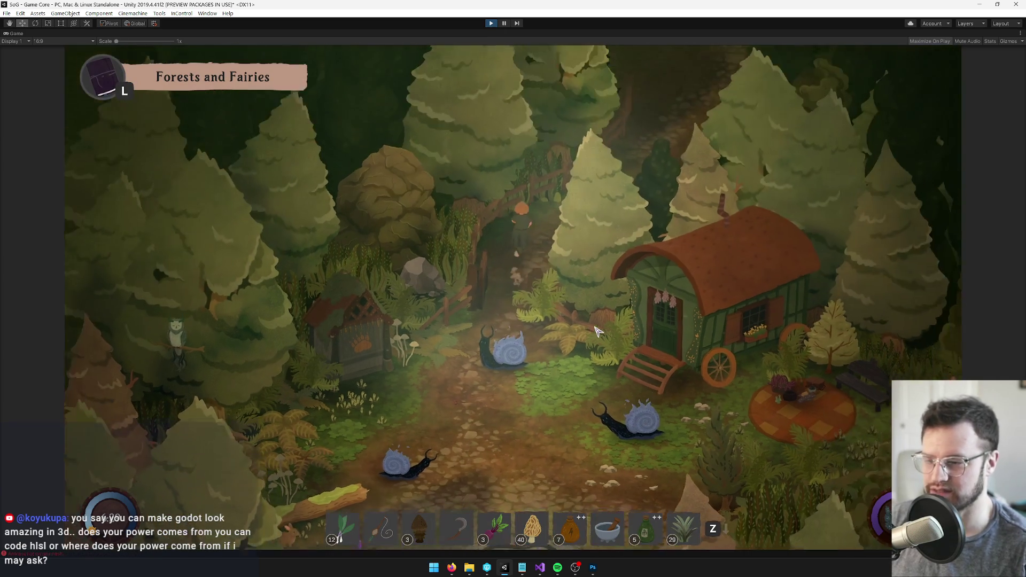
key("w")
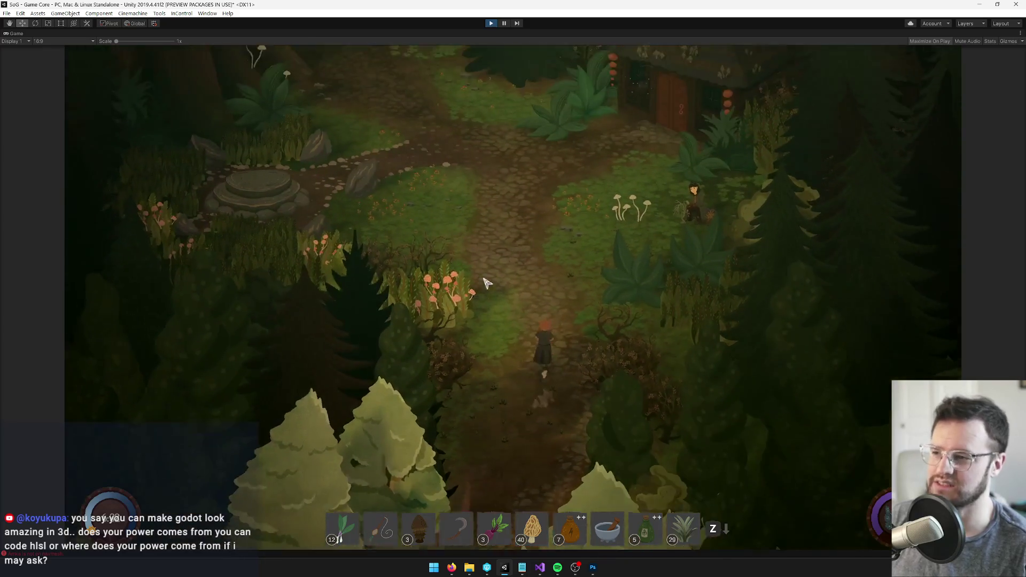
key("w")
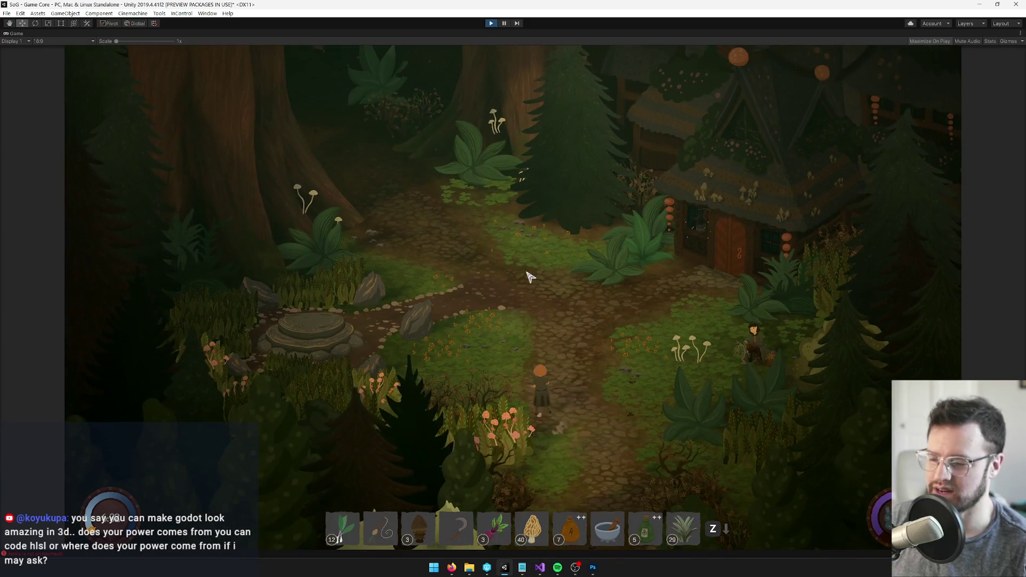
key("w")
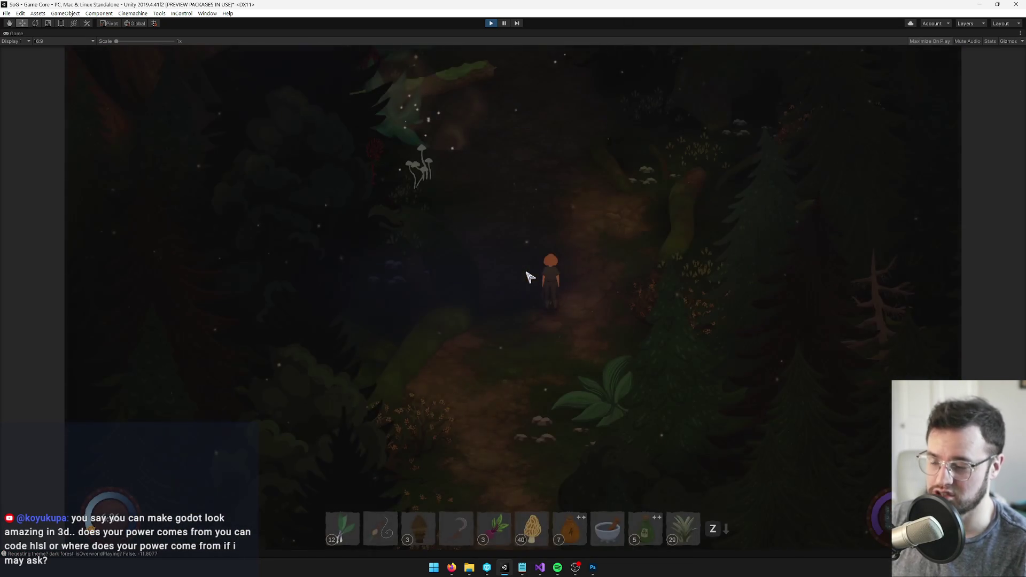
key("w")
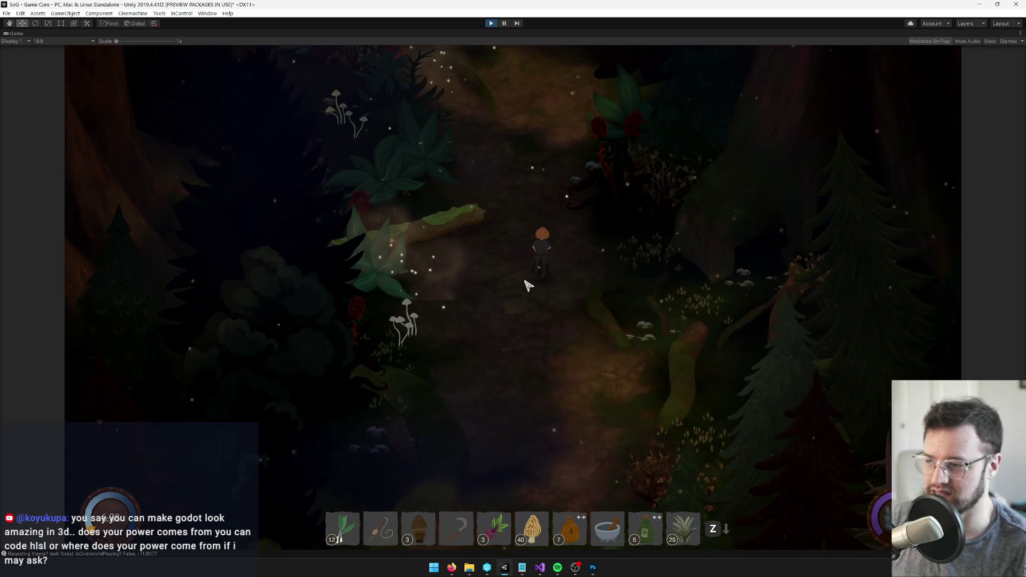
key("w")
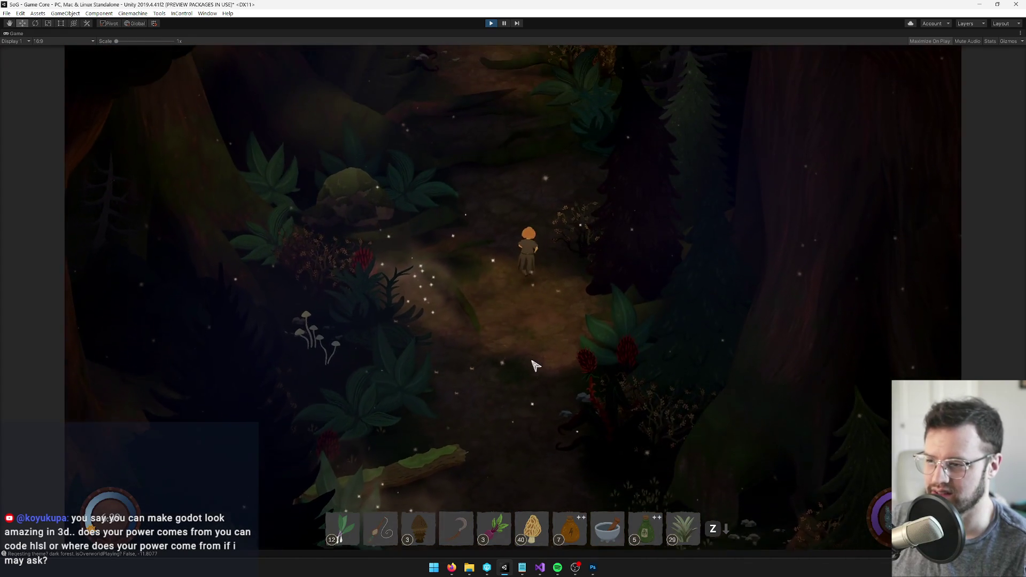
key("w")
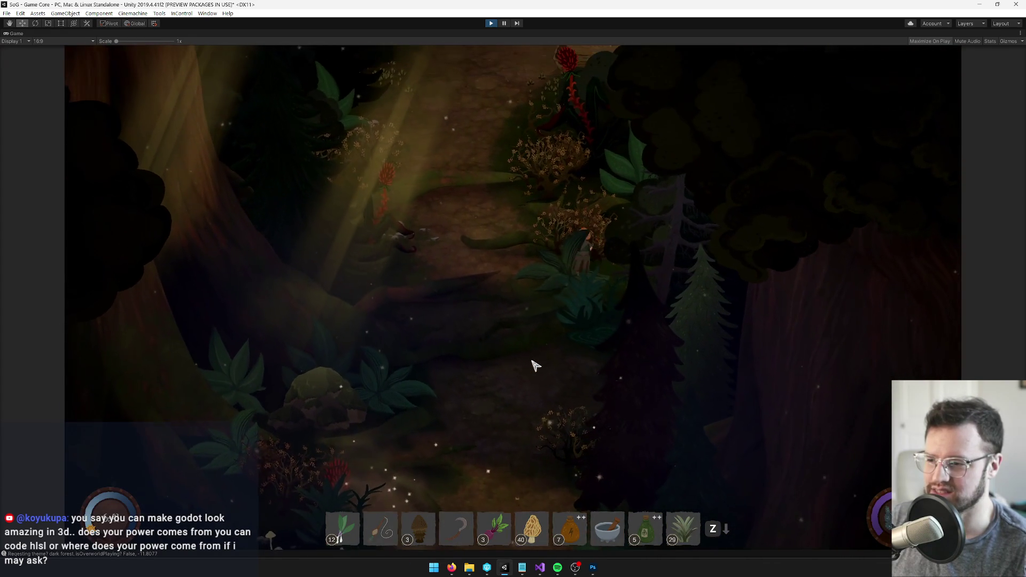
key("w")
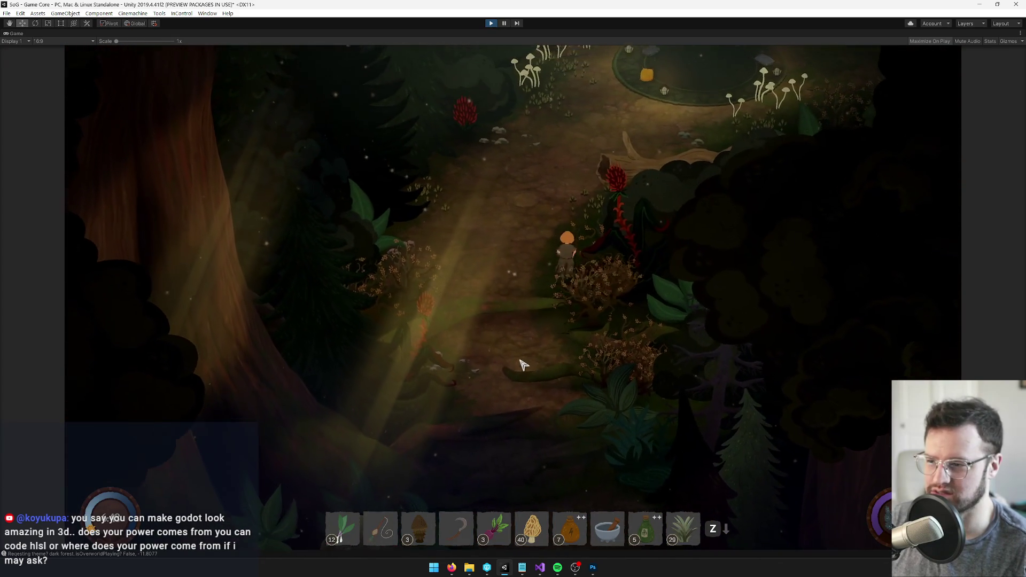
key("w")
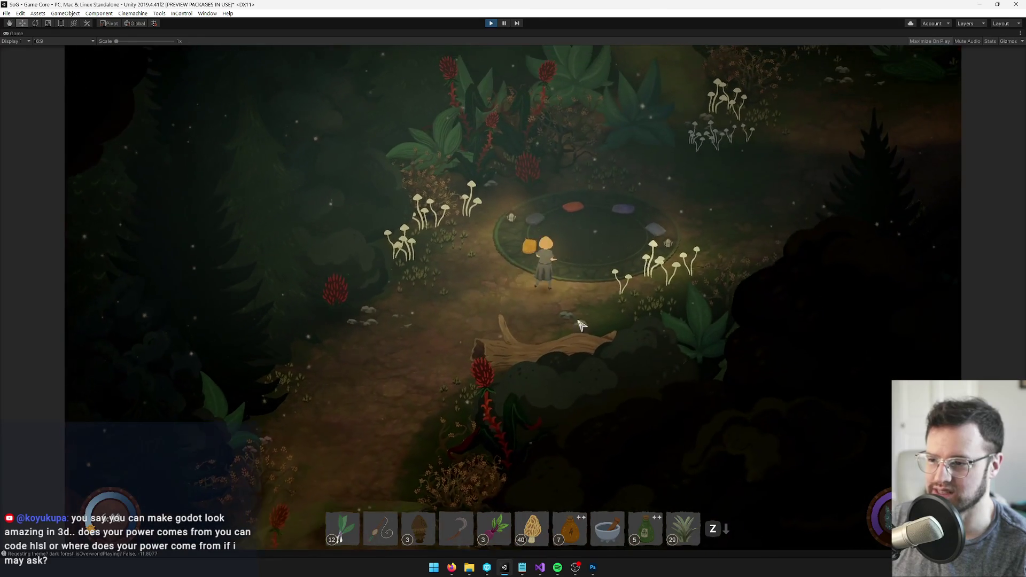
Walk back and forth through the lamp-lit fairy circle, past the log and red plant.
key("a")
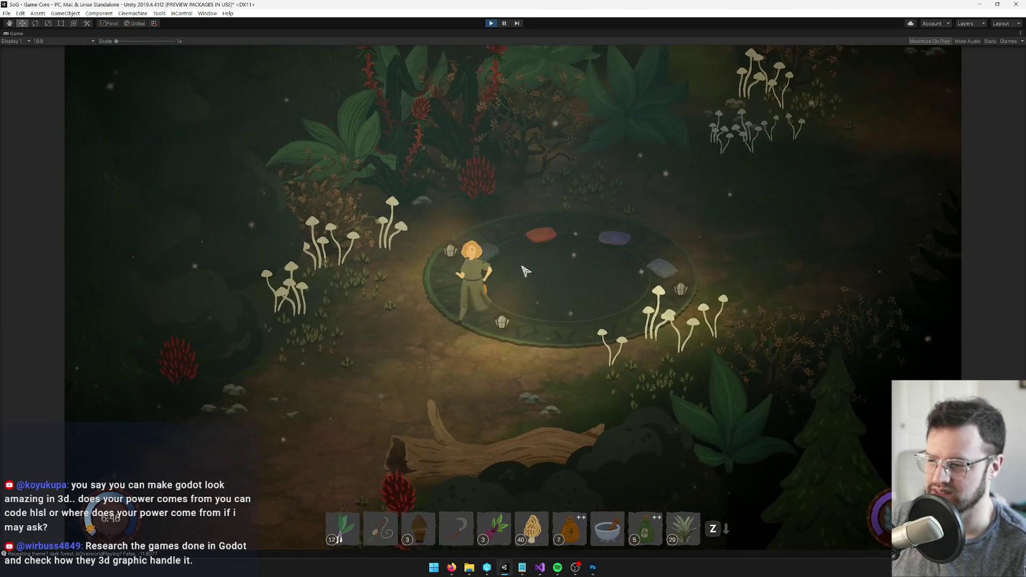
key("w")
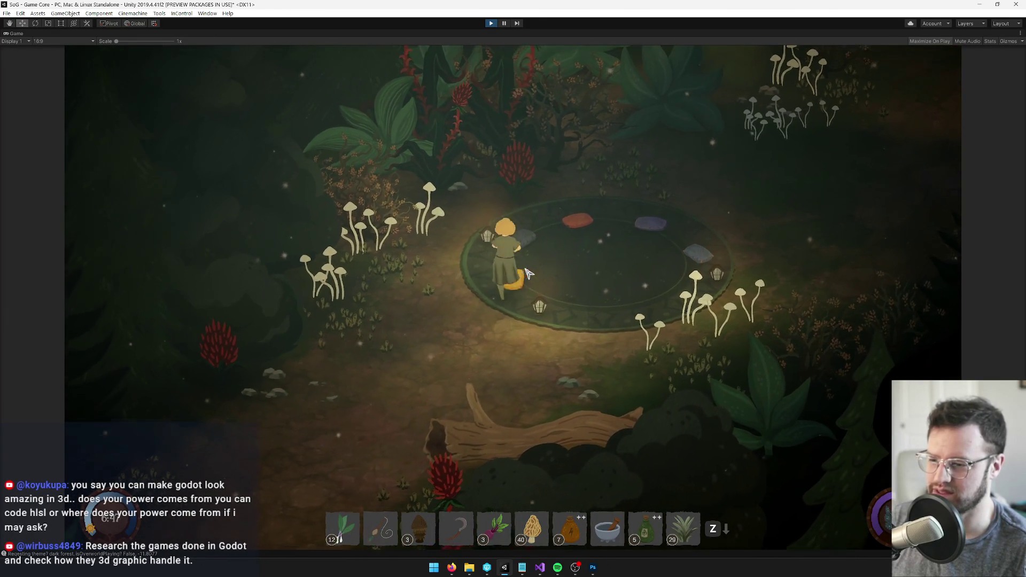
key("s")
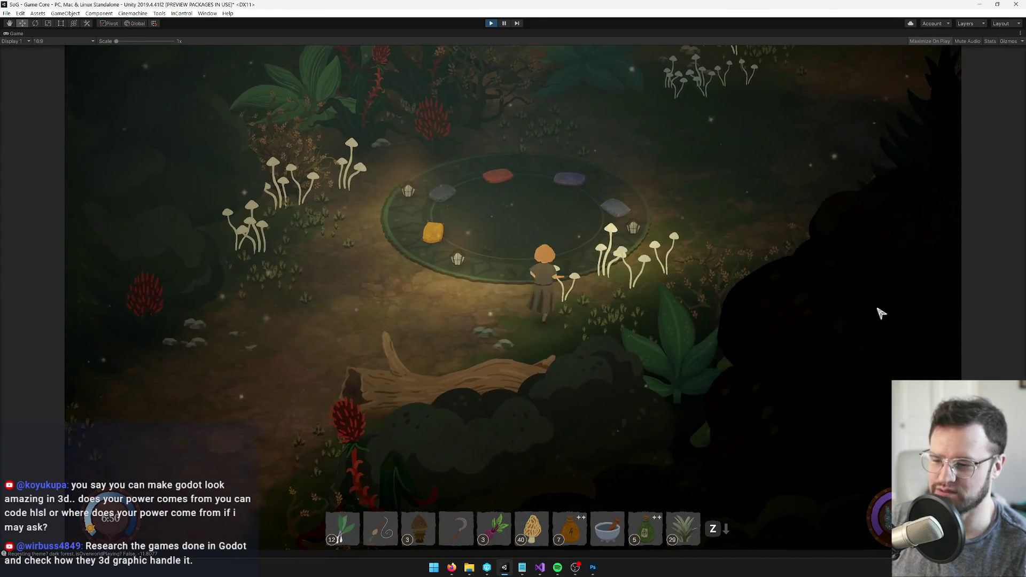
key("a")
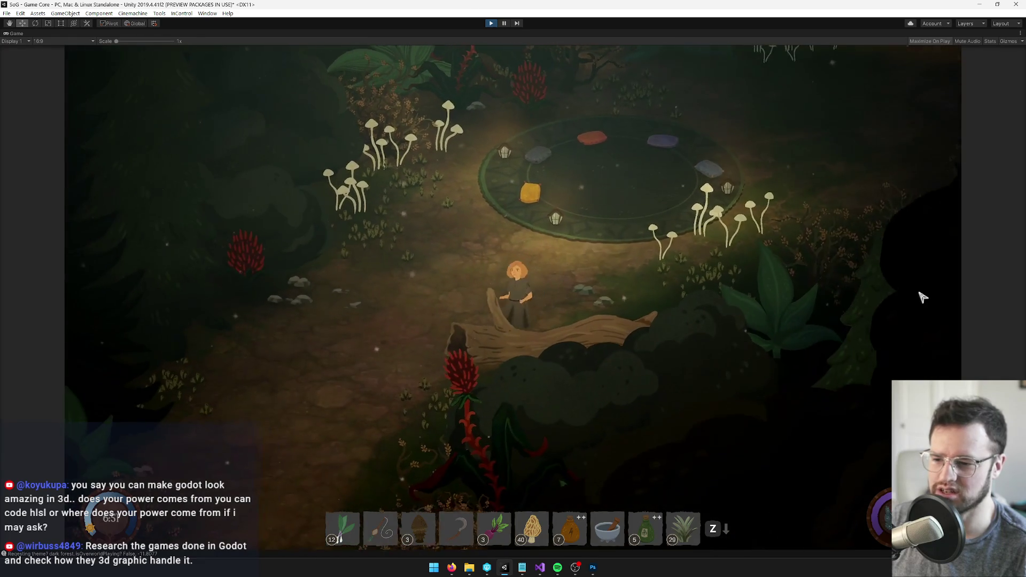
key("w")
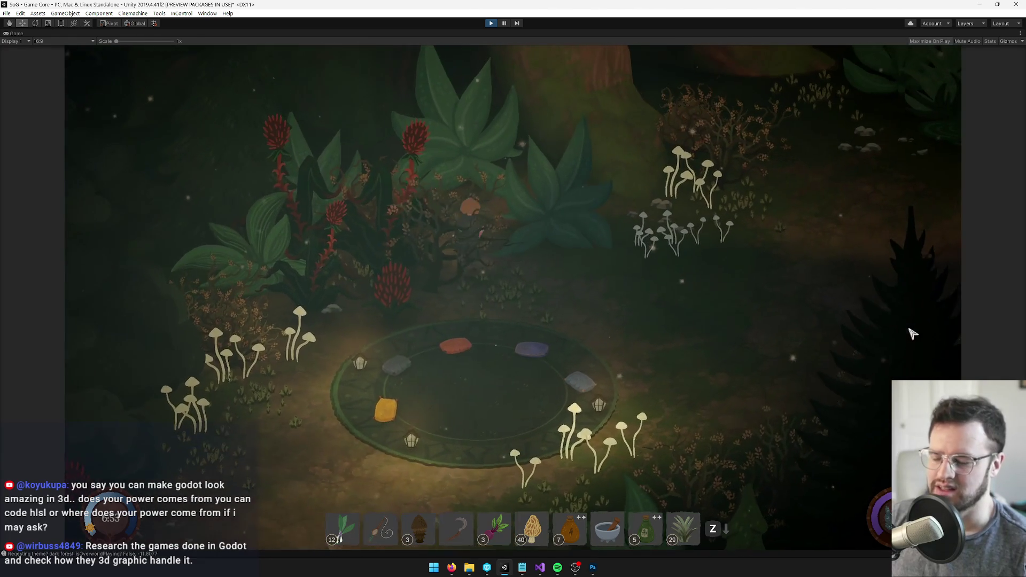
key("s")
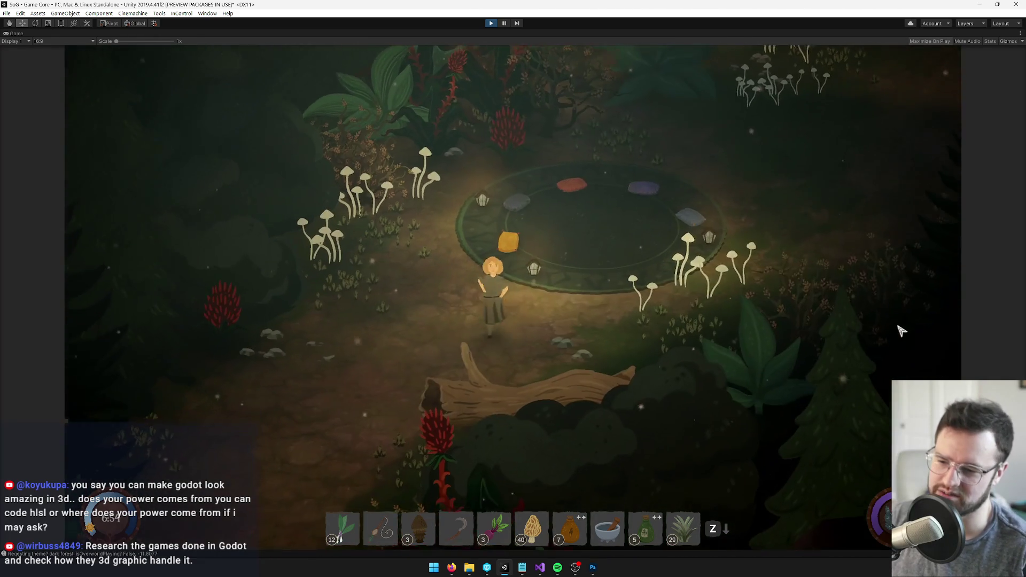
key("w")
key("d")
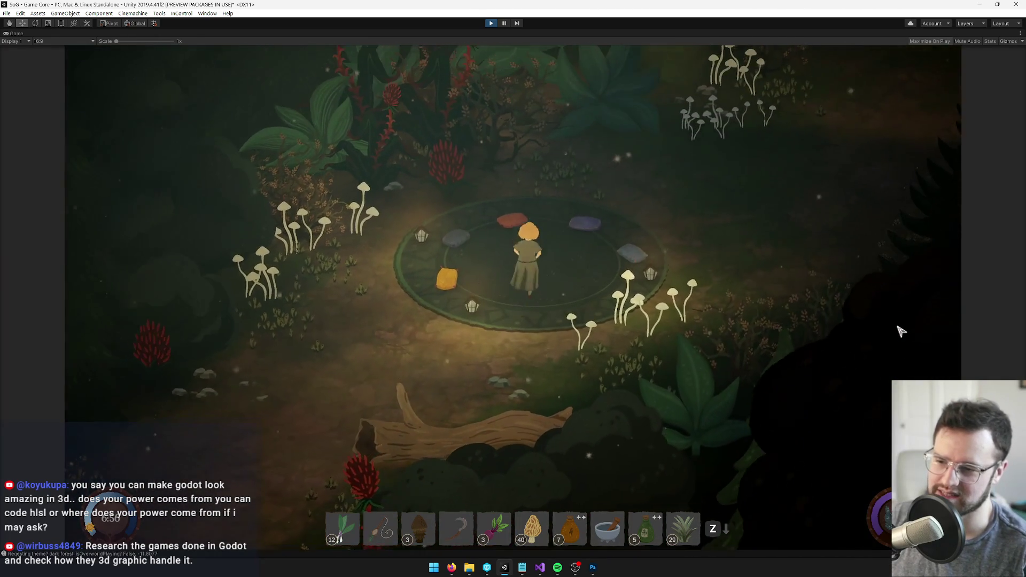
key("a")
key("s")
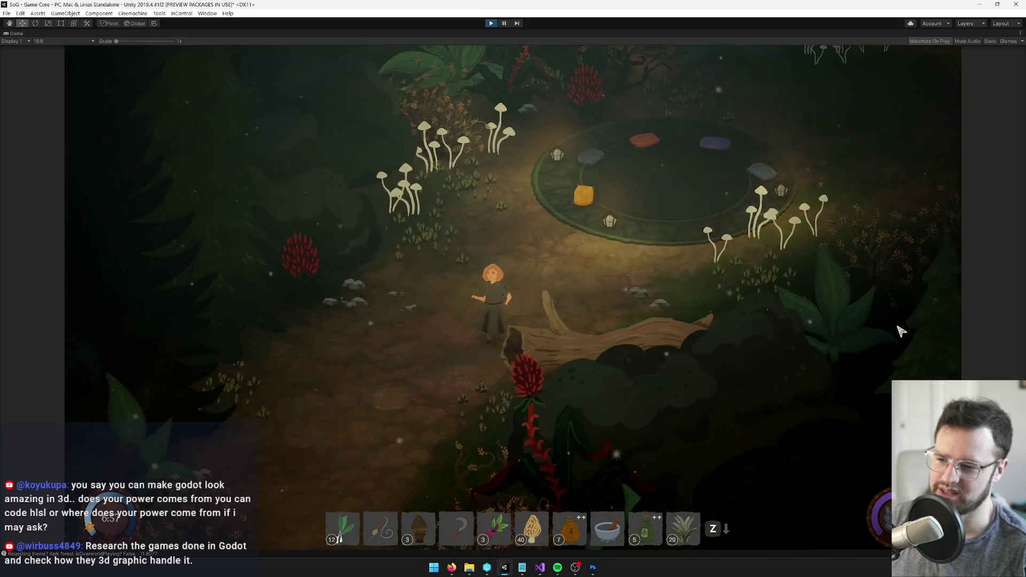
key("a")
key("s")
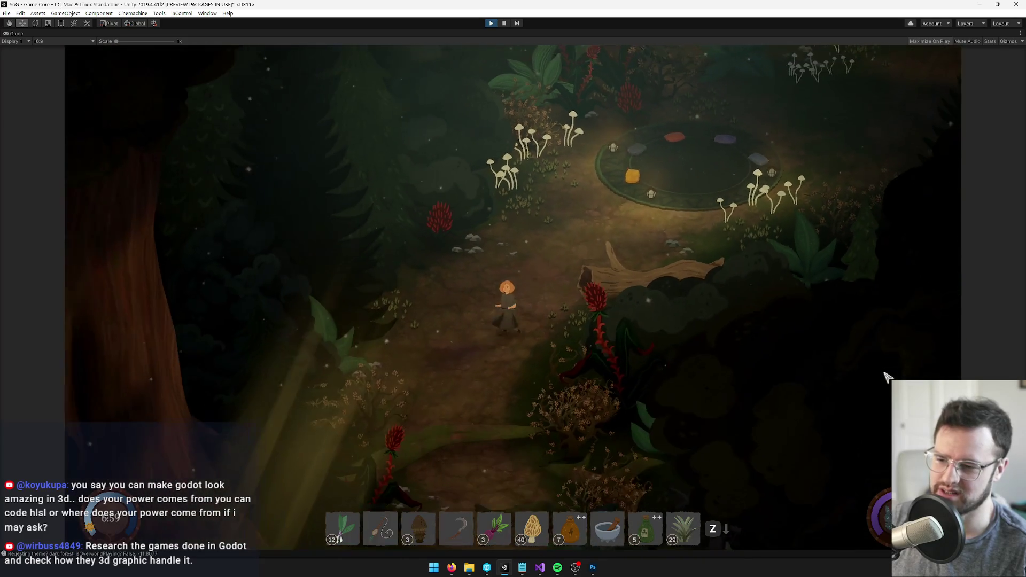
key("s")
key("d")
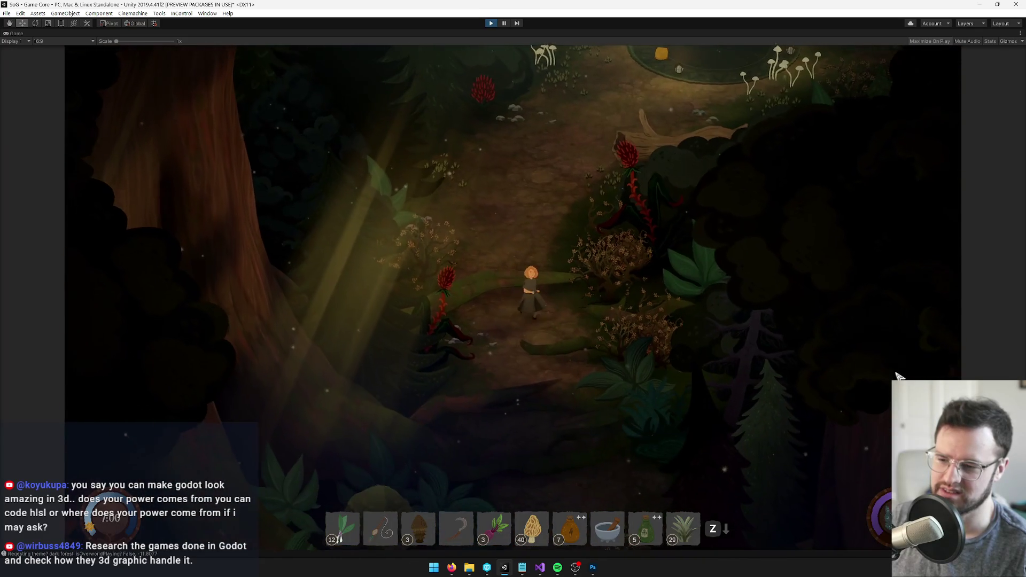
key("w")
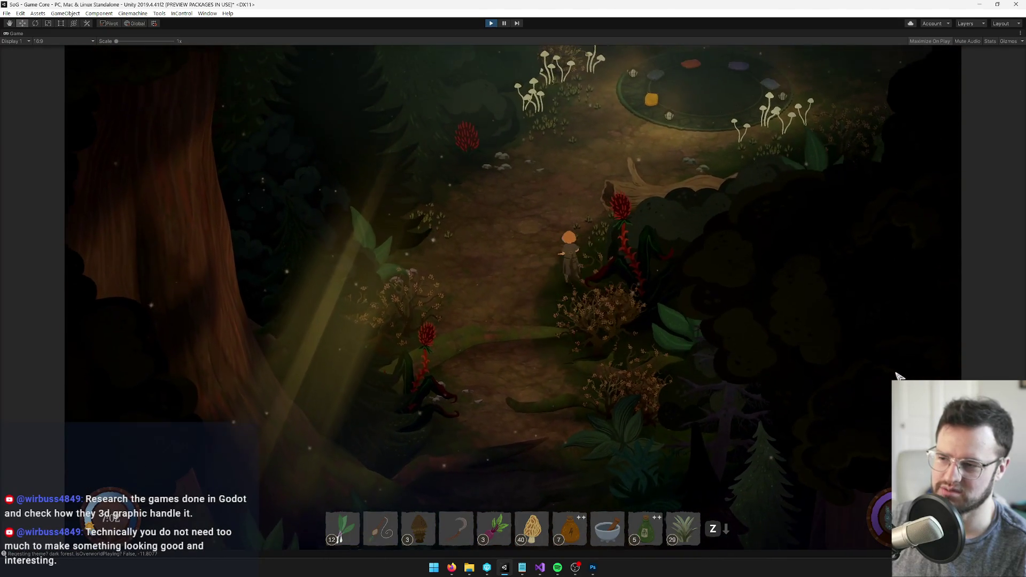
key("w")
key("a")
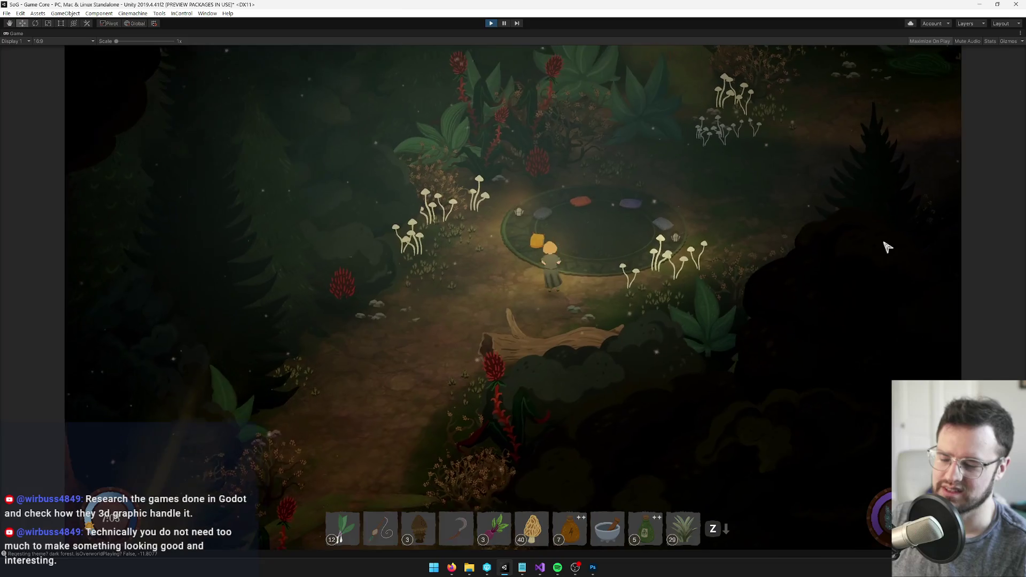
key("w")
key("d")
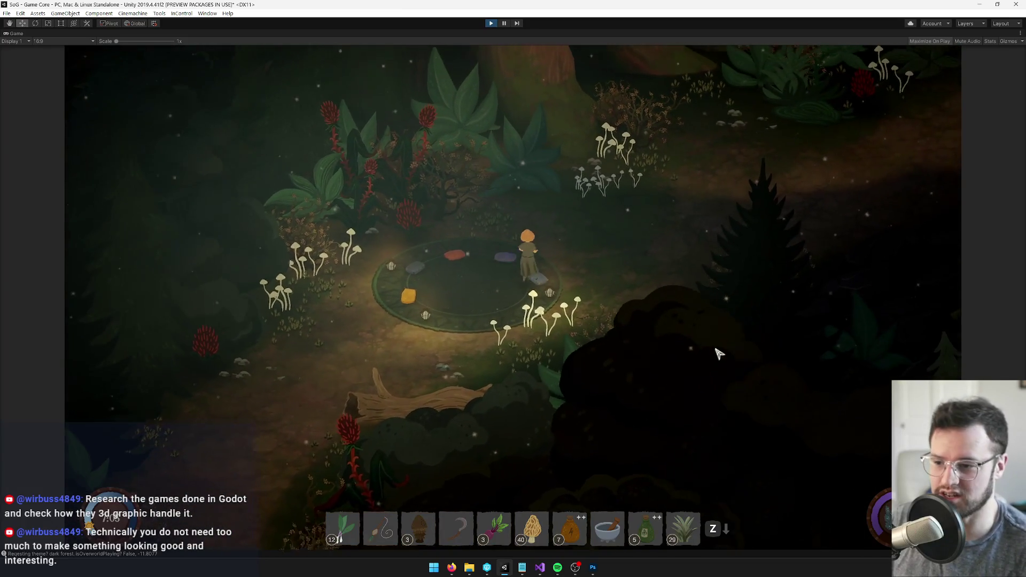
key("w")
key("d")
key("s")
key("a")
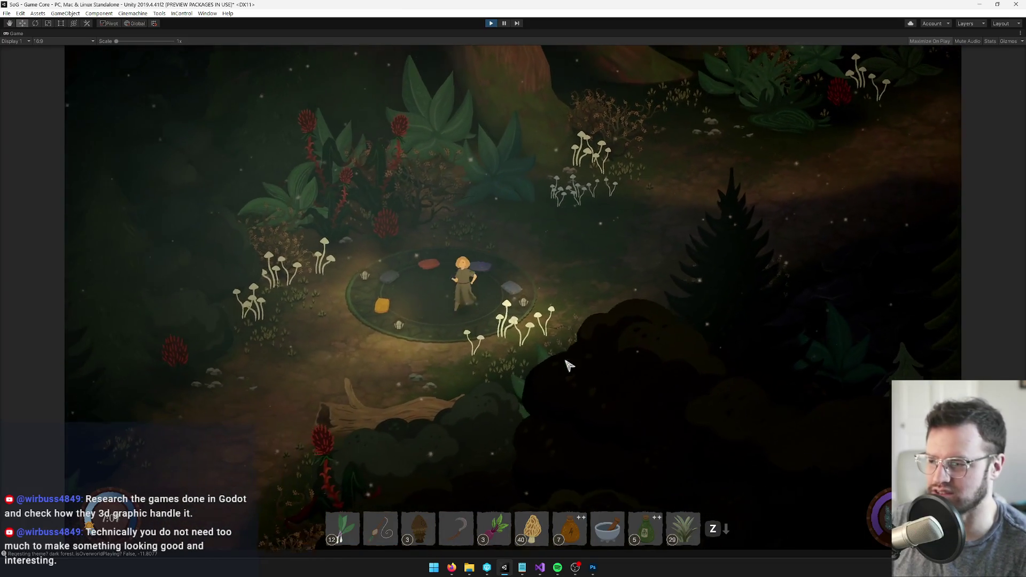
key("w")
key("d")
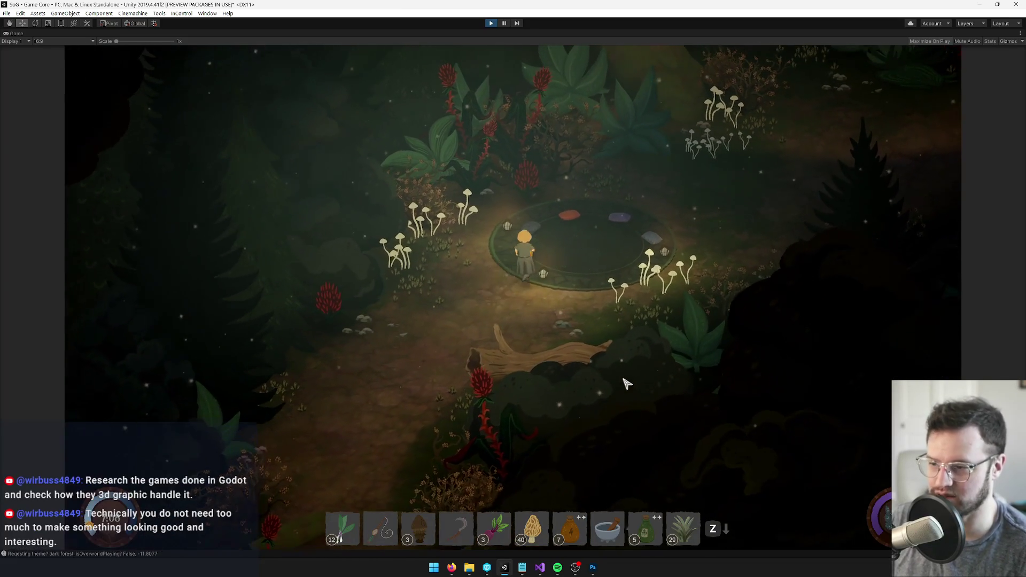
key("s")
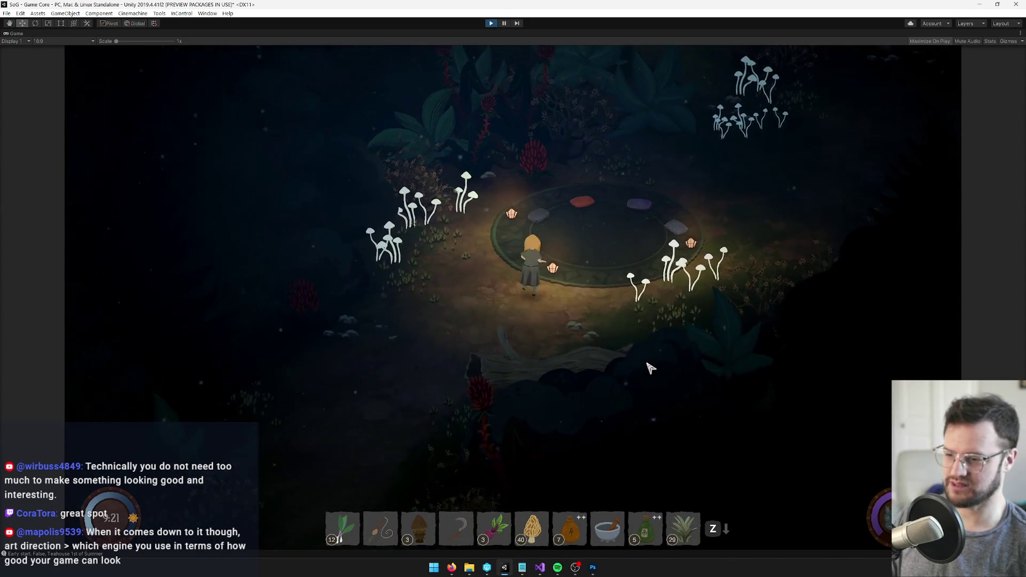
Stop the playtest, clear the Console, and search the Project for 'dark forest' to pick the Dark Forest prefab.
left_click(489, 24)
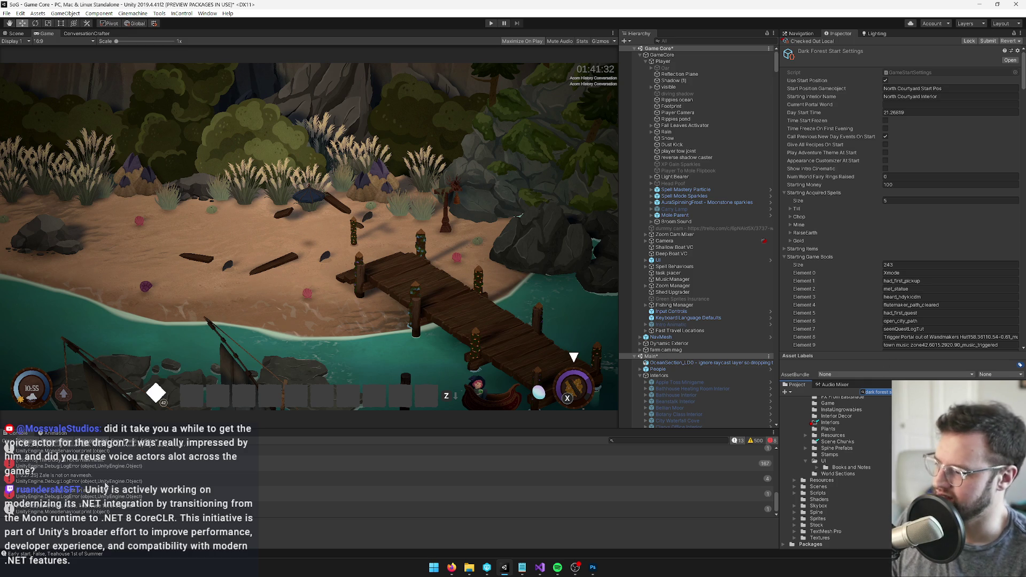
left_click(11, 441)
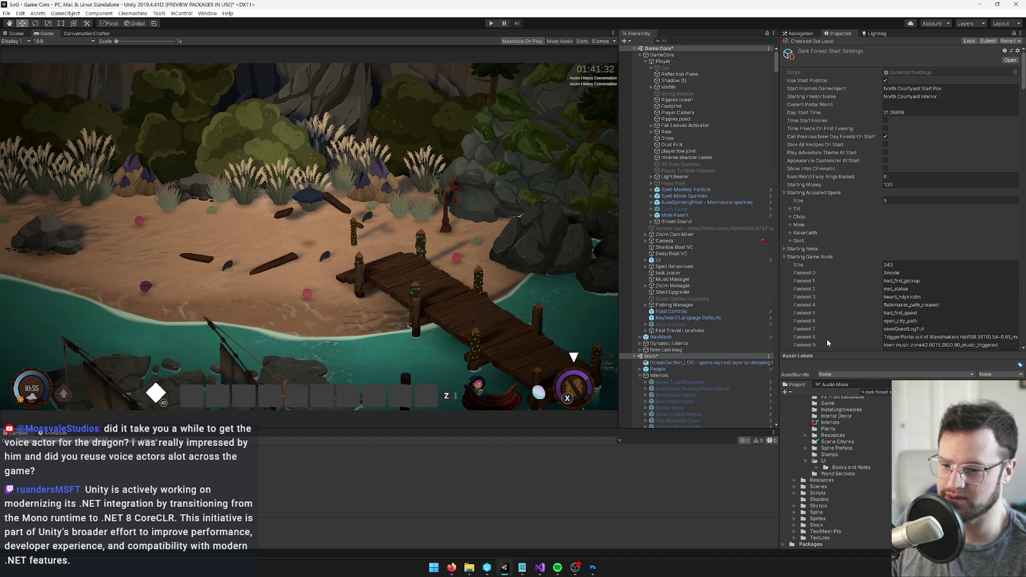
scroll(694, 295, "down", 5)
scroll(695, 295, "up", 5)
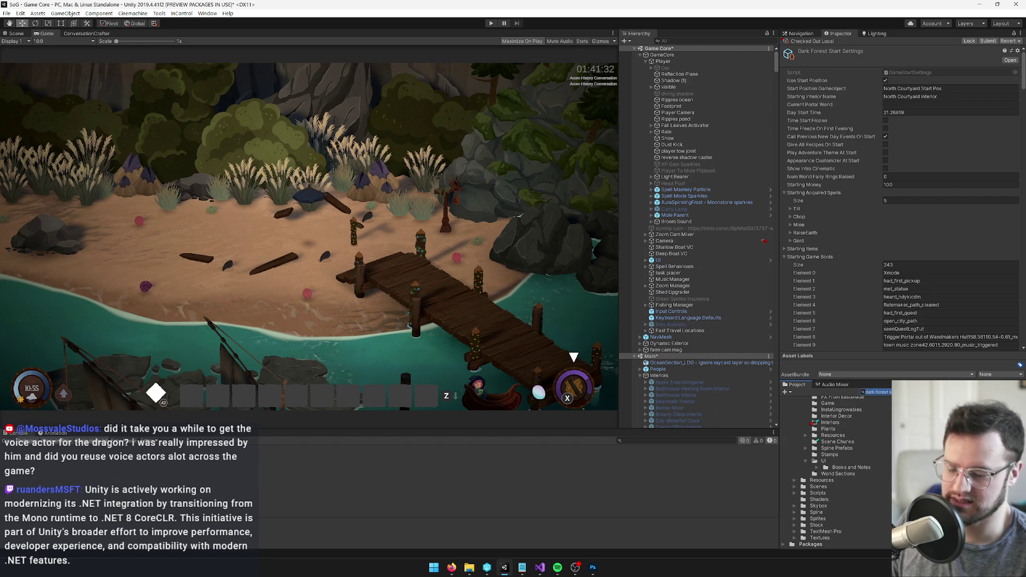
type("dark")
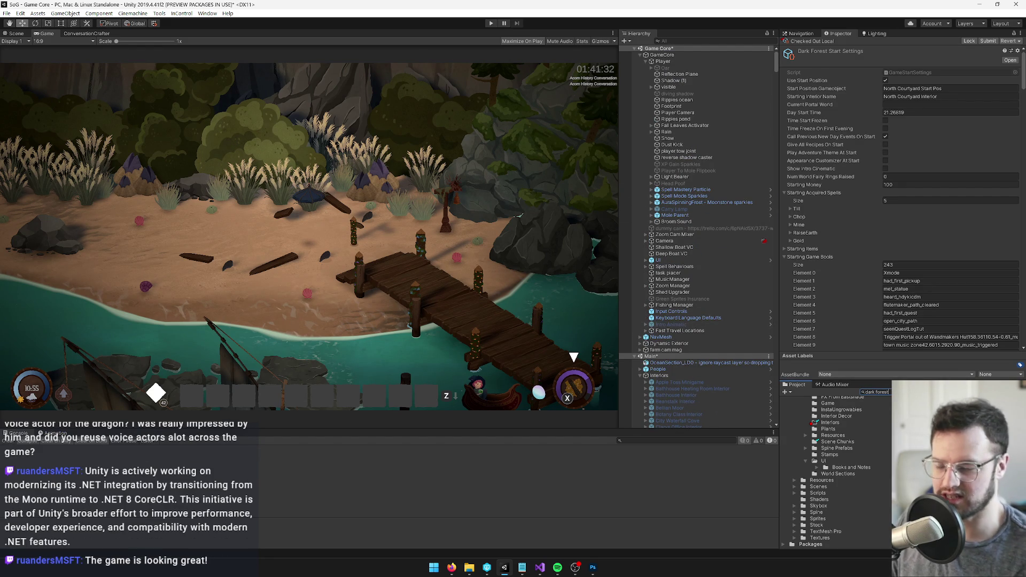
type(" forest")
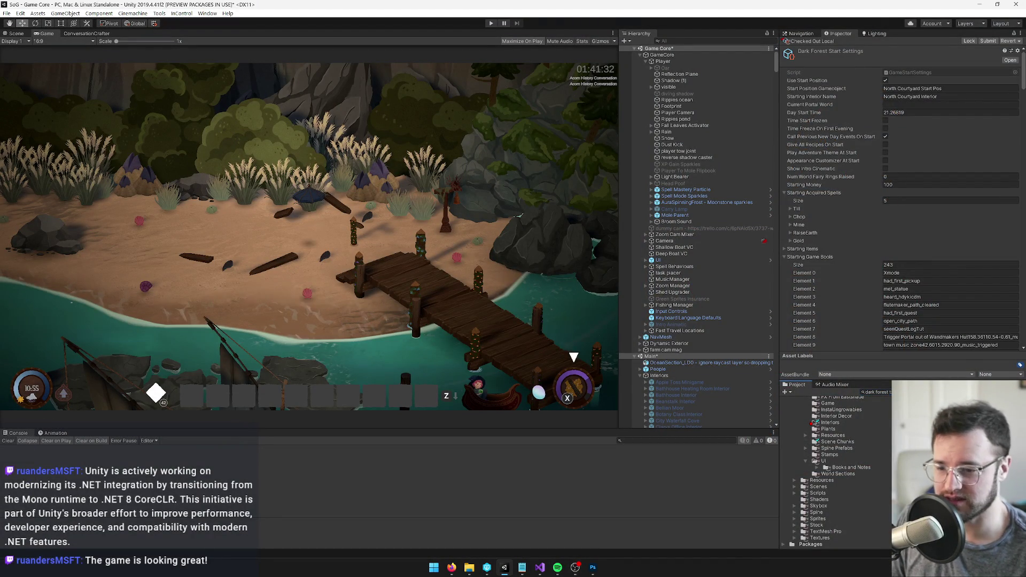
key("Up")
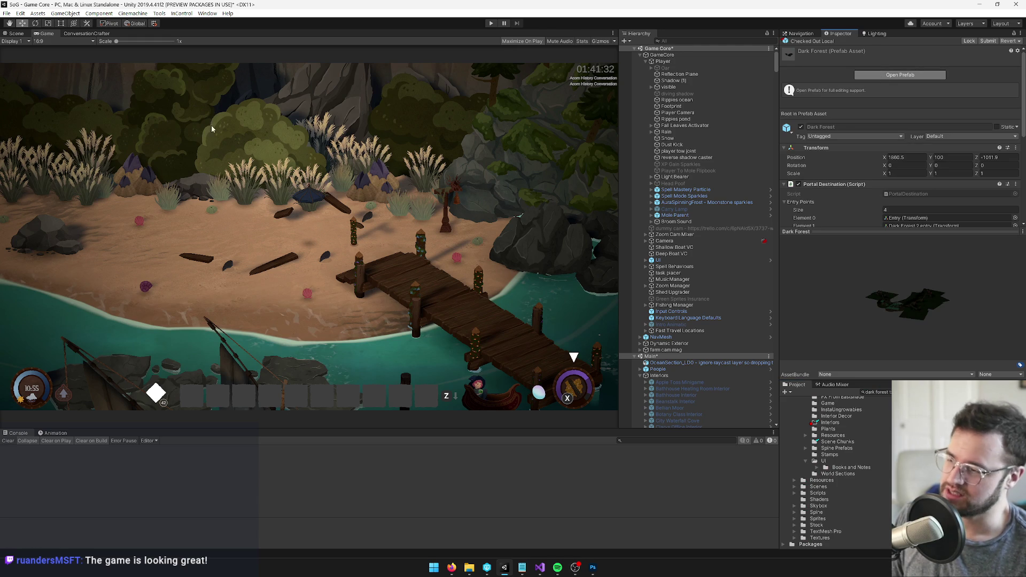
Open the Dark Forest prefab and frame the Giant Tree in the Scene view.
left_click(22, 33)
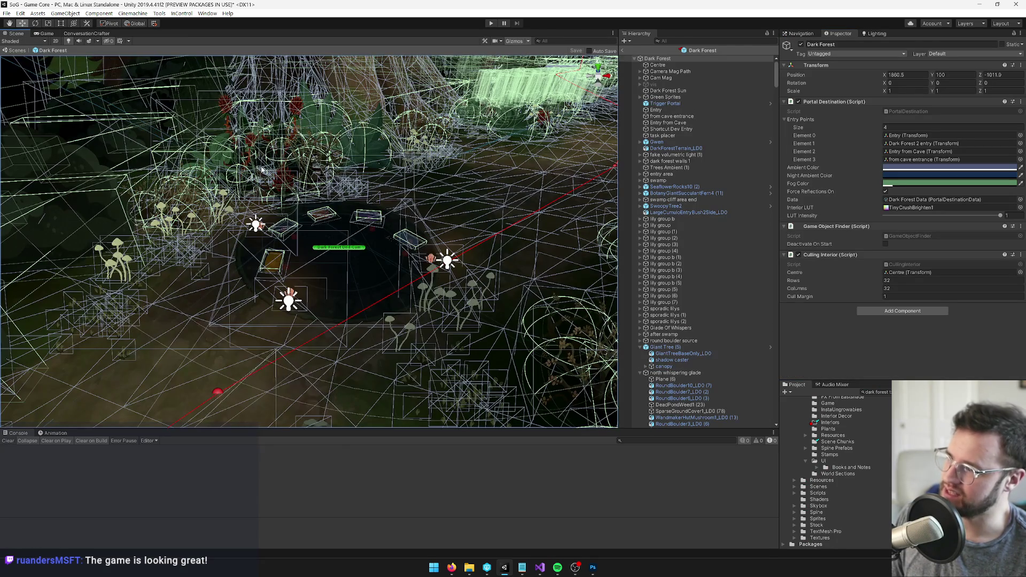
left_click(692, 274)
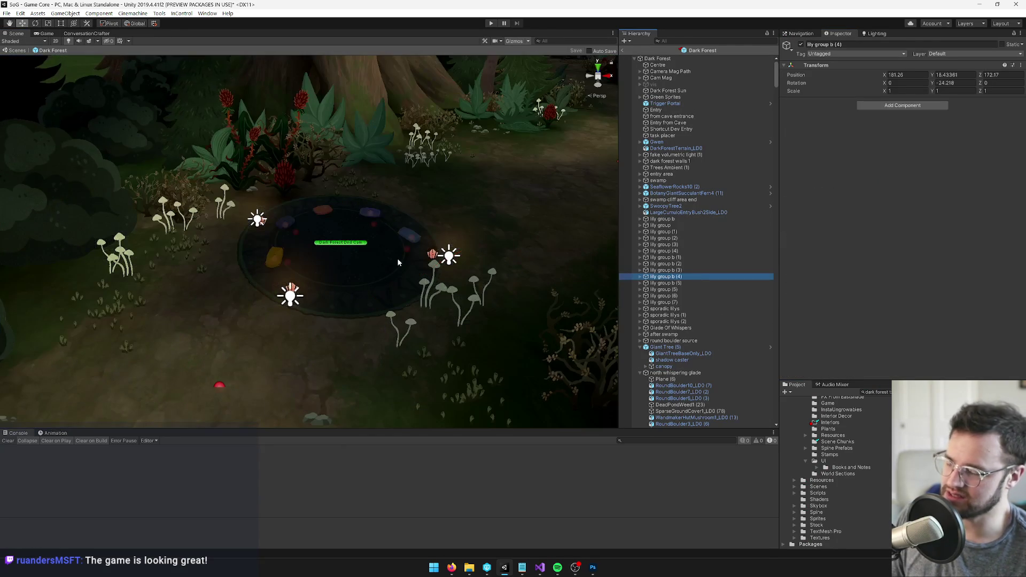
left_click_drag(375, 265, 539, 354)
mouse_move(412, 177)
left_mouse_down()
mouse_move(400, 174)
mouse_move(431, 257)
left_mouse_up()
scroll(399, 175, "down", 10)
left_click(429, 260)
key("f")
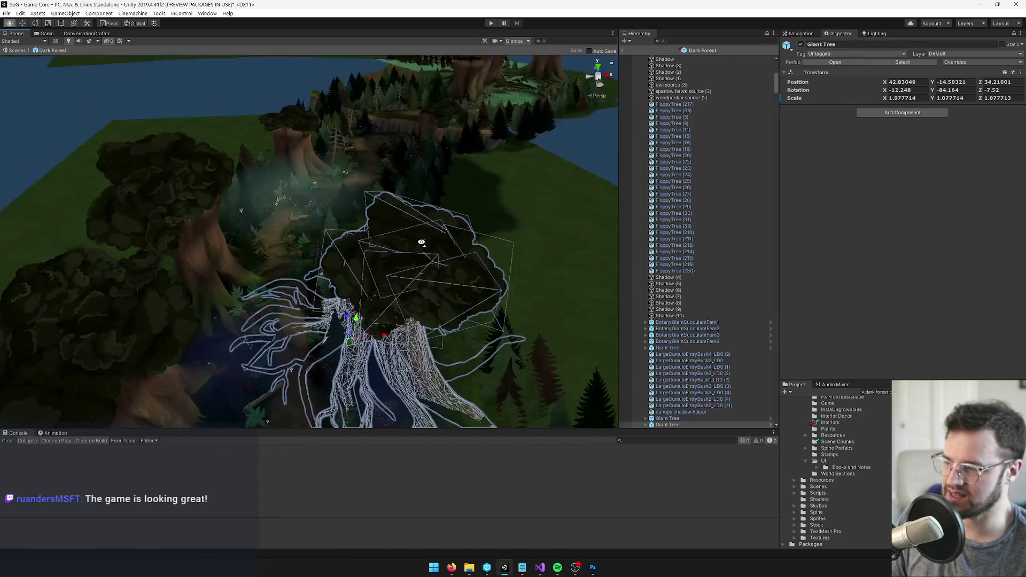
Select all six bushes under the Giant Tree's canopy group together.
left_click(412, 210)
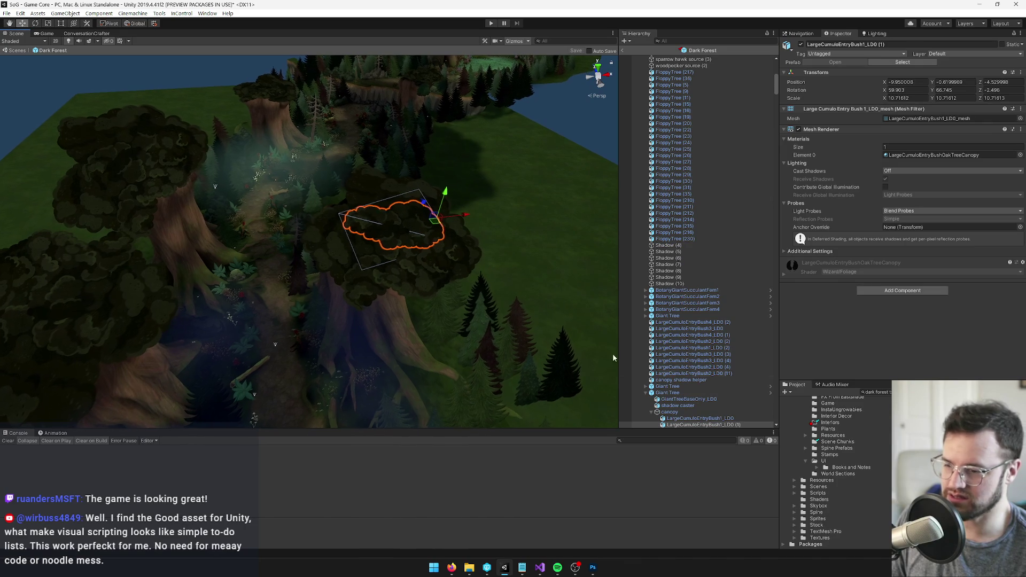
left_click(677, 413)
scroll(690, 379, "down", 3)
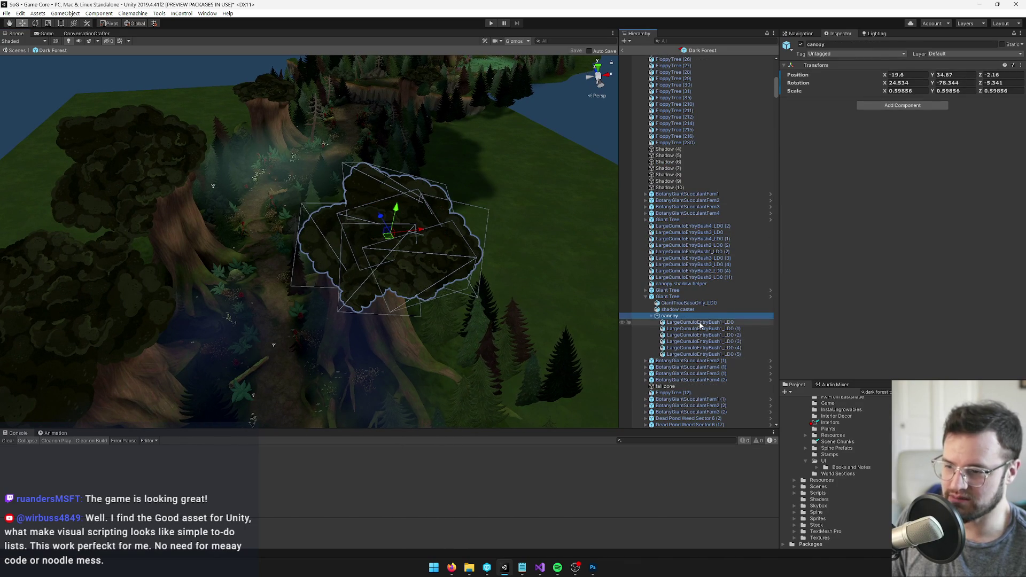
left_click(696, 355, "shift")
mouse_move(496, 323)
left_mouse_down()
mouse_move(456, 314)
mouse_move(431, 356)
left_mouse_up()
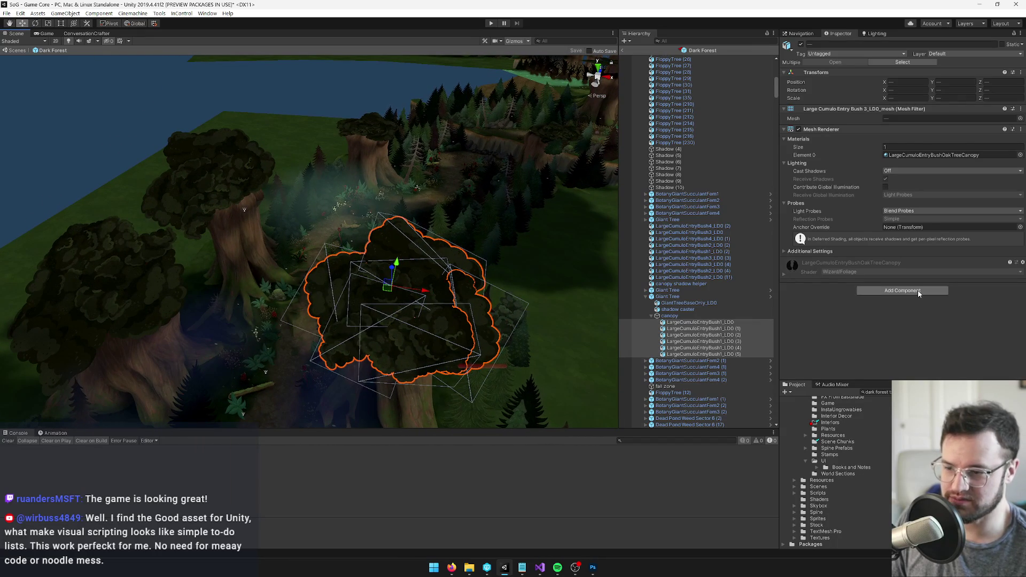
left_click(918, 294)
Search 'cull' and add the Culling Grid Exclude component to the six selected canopy bushes.
type("noc")
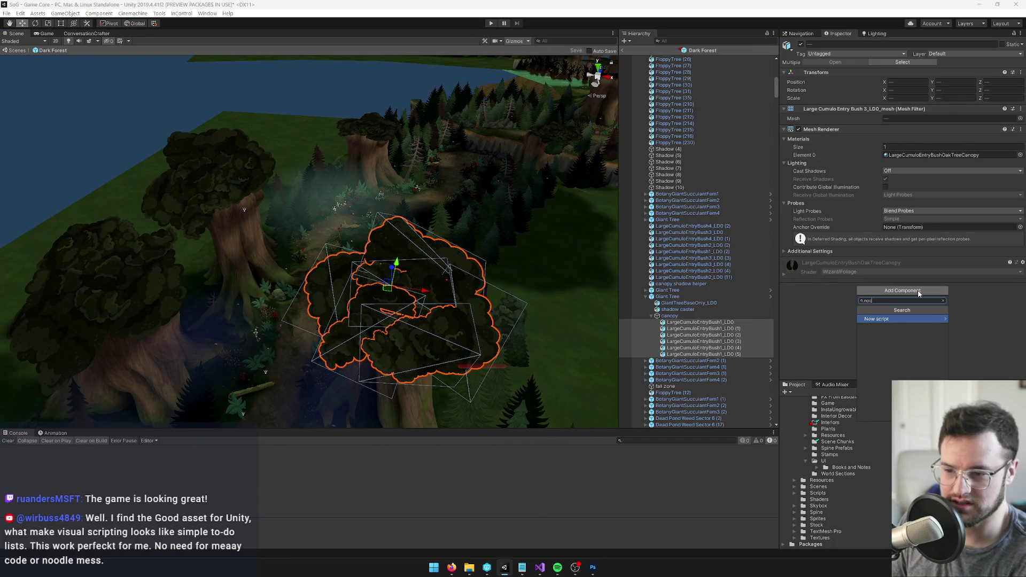
key("BackSpace")
key("BackSpace")
type("cullin")
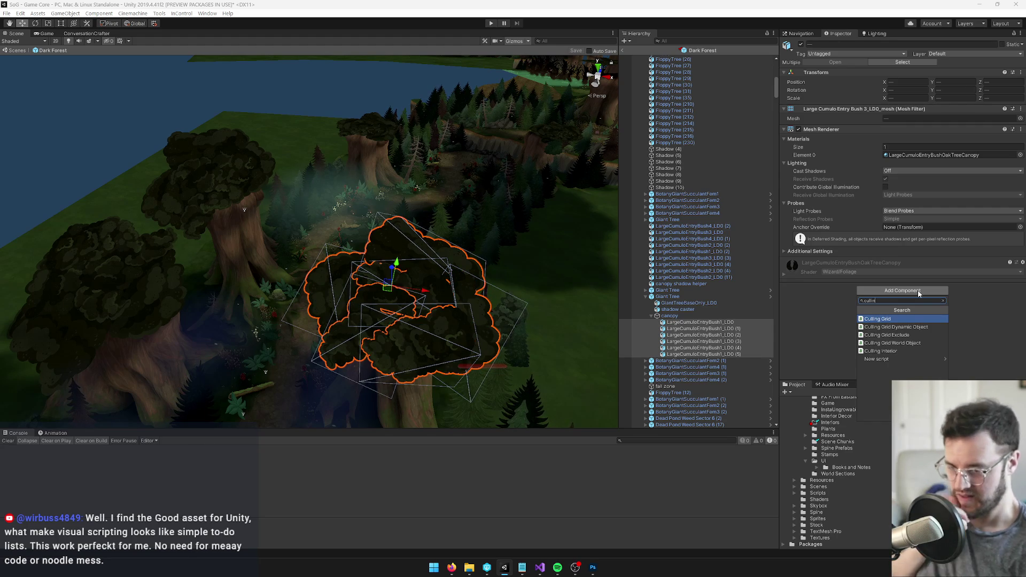
key("Down")
key("Down")
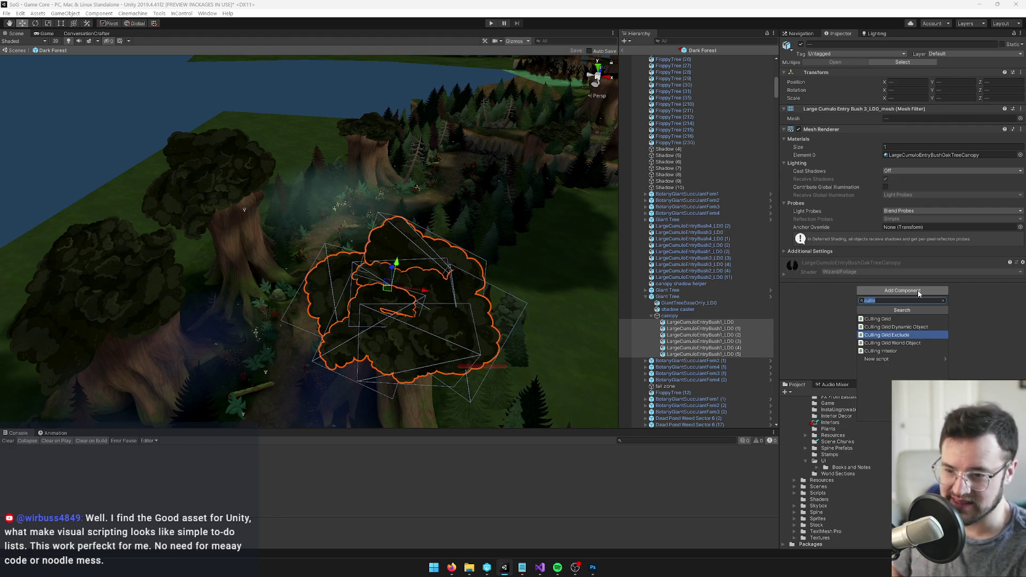
key("Return")
mouse_move(490, 276)
left_mouse_down()
mouse_move(361, 218)
mouse_move(358, 233)
left_mouse_up()
left_click(409, 366)
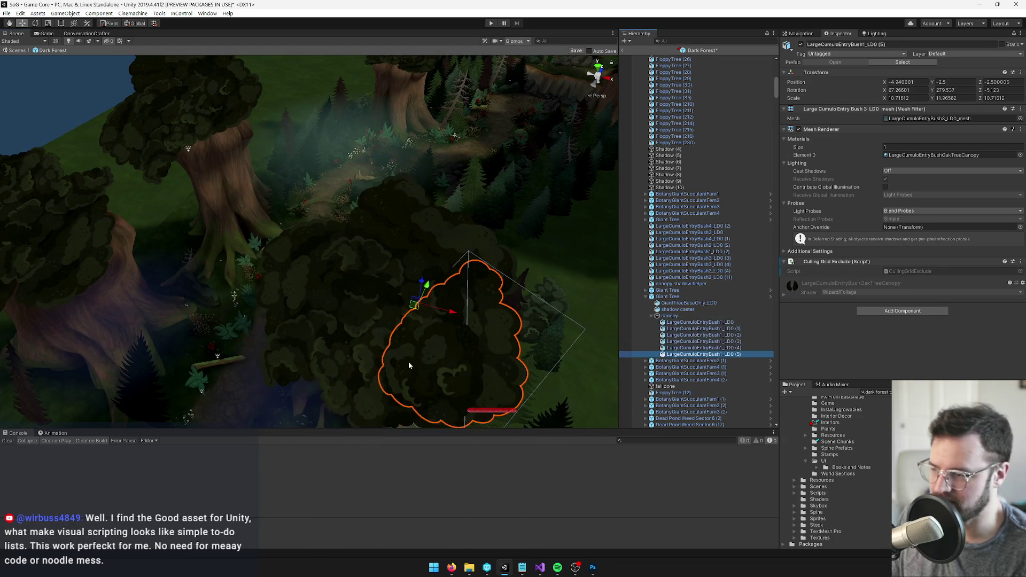
Remove the Culling Grid Exclude component from canopy bush (2).
left_click(407, 366)
left_click(462, 365)
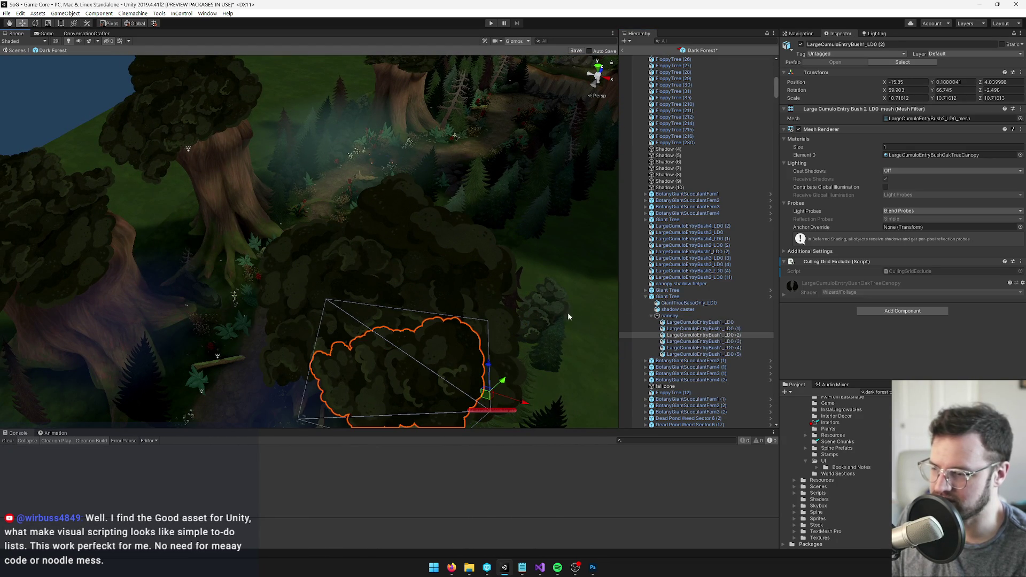
right_click(839, 262)
left_click(874, 277)
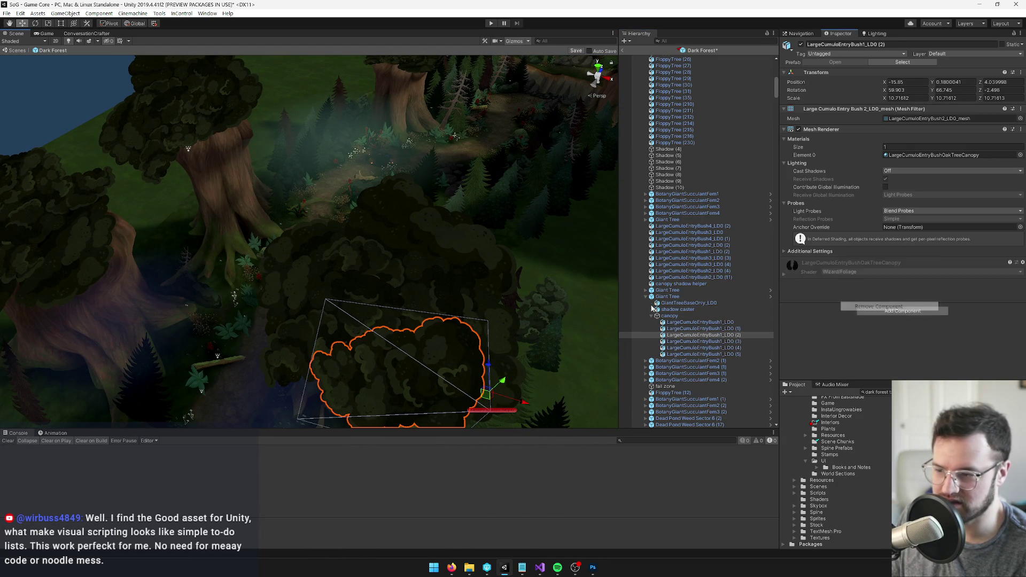
Remove the Culling Grid Exclude component from canopy bush (5).
left_click(686, 342)
left_click(686, 348)
left_click(686, 354)
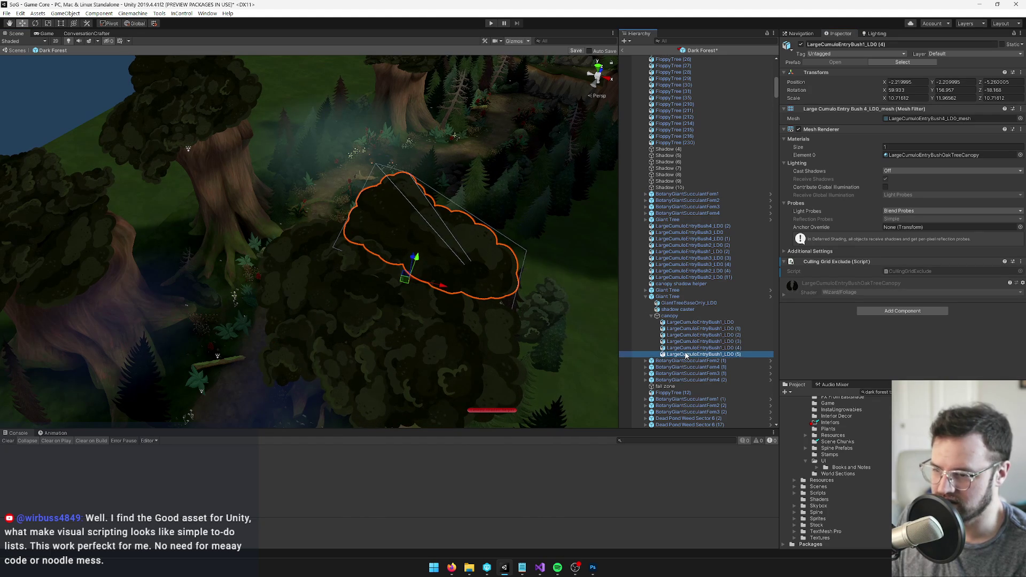
right_click(830, 262)
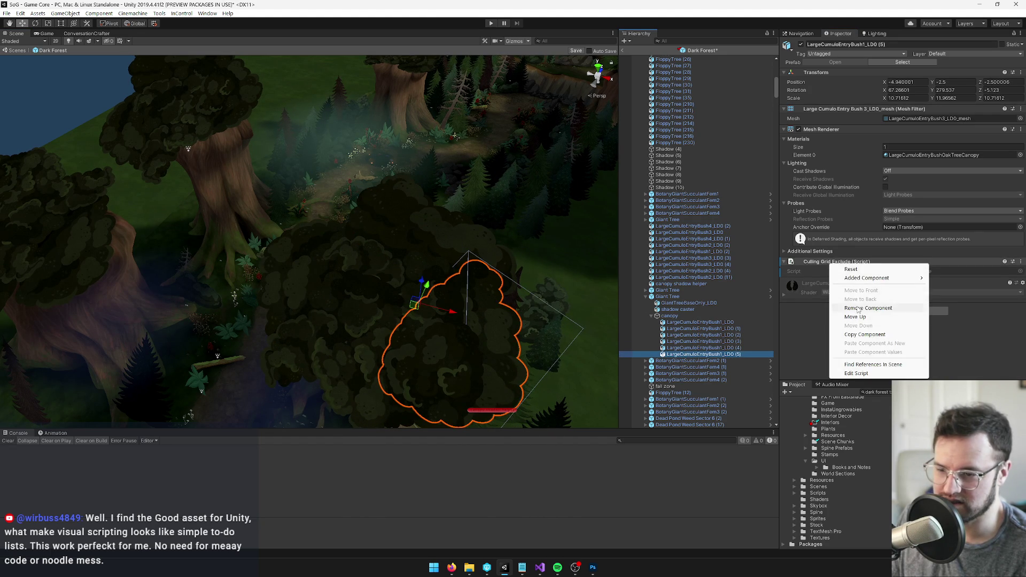
left_click(866, 308)
Review canopy bushes (3), (1) and (2), then save the Dark Forest prefab.
left_click(737, 341)
left_click(701, 330)
left_click(701, 336)
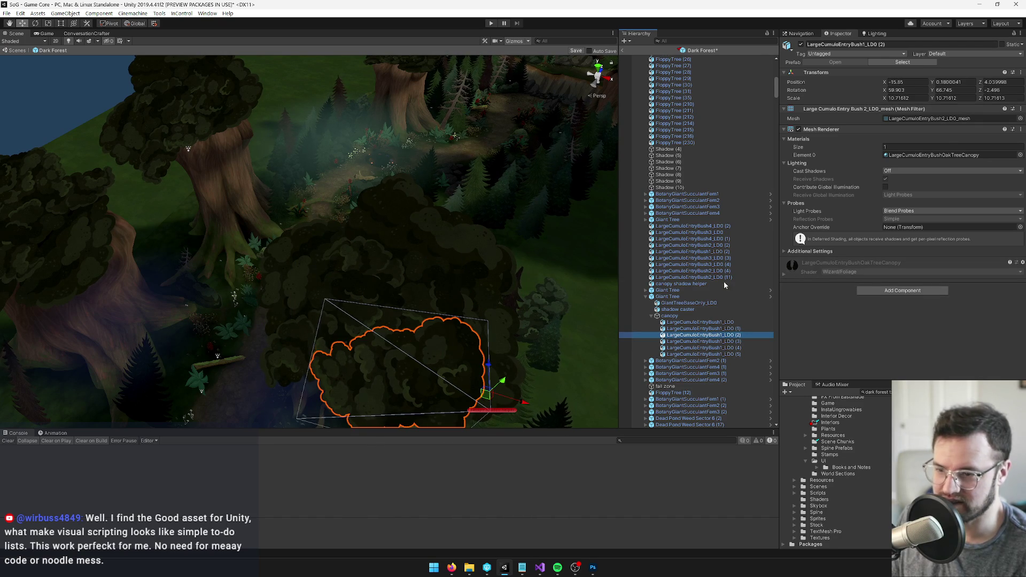
left_click(691, 330)
mouse_move(405, 249)
left_mouse_down()
mouse_move(374, 225)
mouse_move(377, 199)
mouse_move(383, 212)
mouse_move(393, 205)
left_mouse_up()
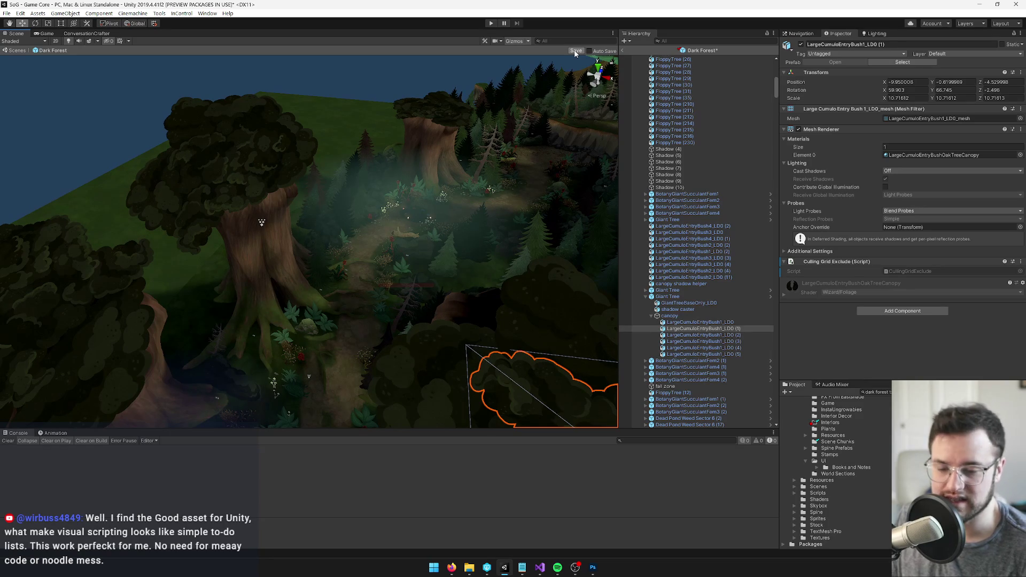
left_click(576, 51)
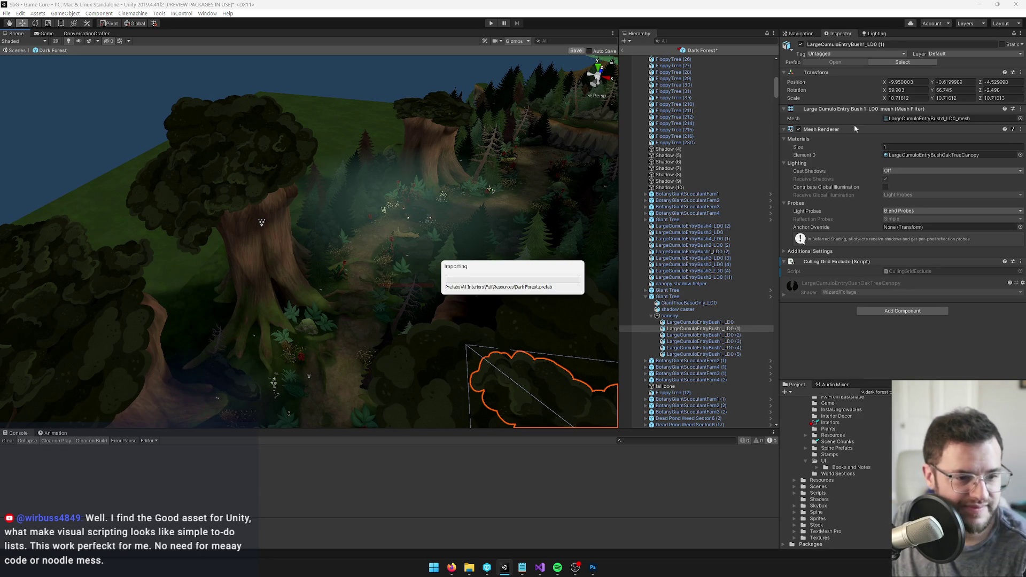
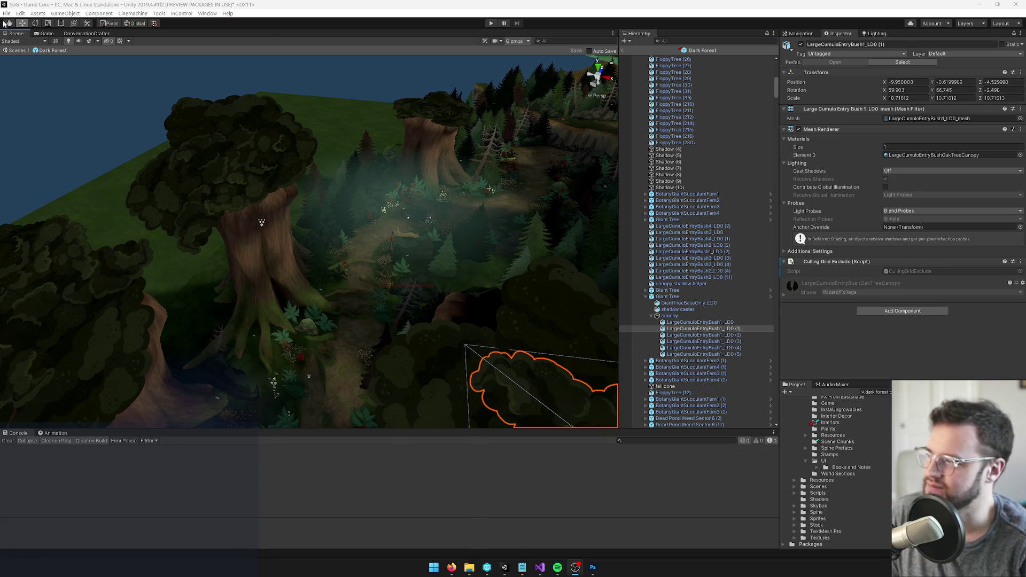
Show the lakeside dock in Unity's Game view, then start a Windows search for Godot.
left_click(46, 33)
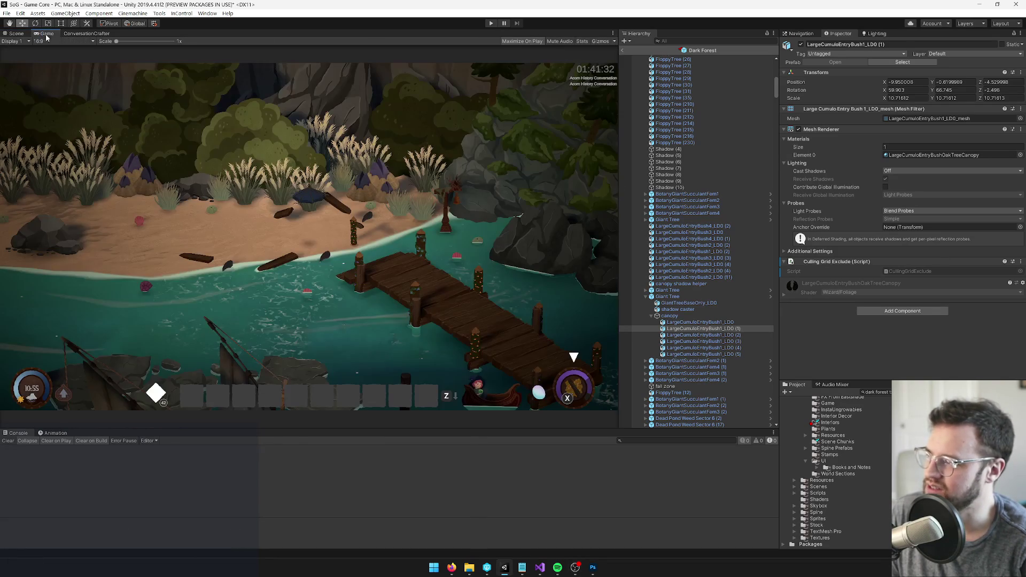
left_click(434, 568)
type("godot")
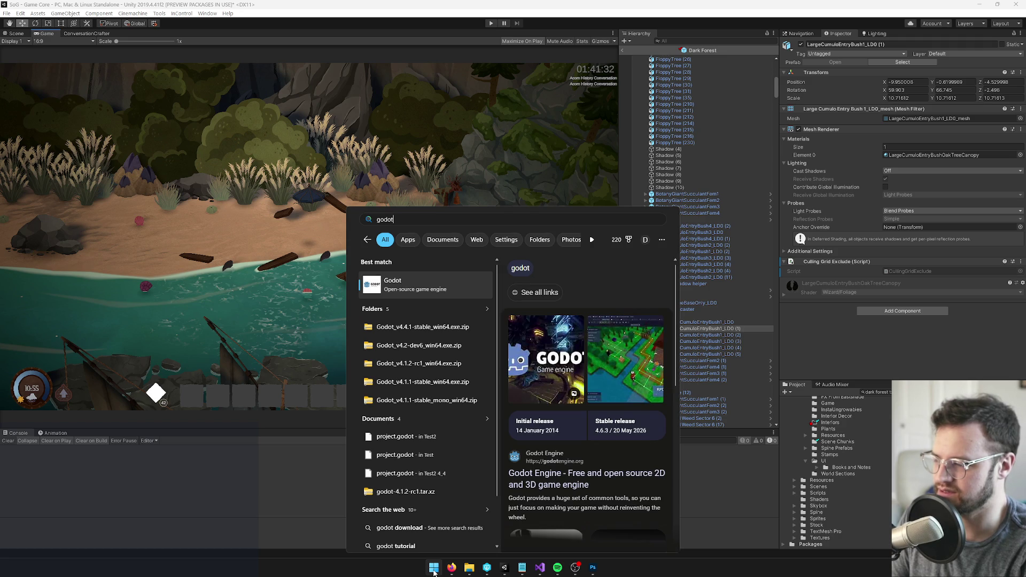
key("Down")
key("Down")
key("Down")
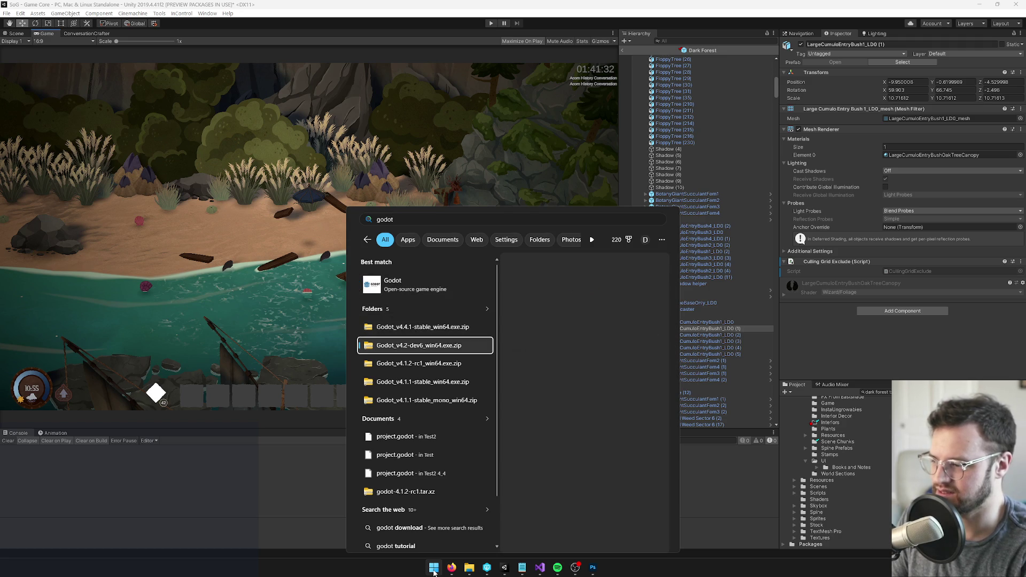
key("Up")
key("Up")
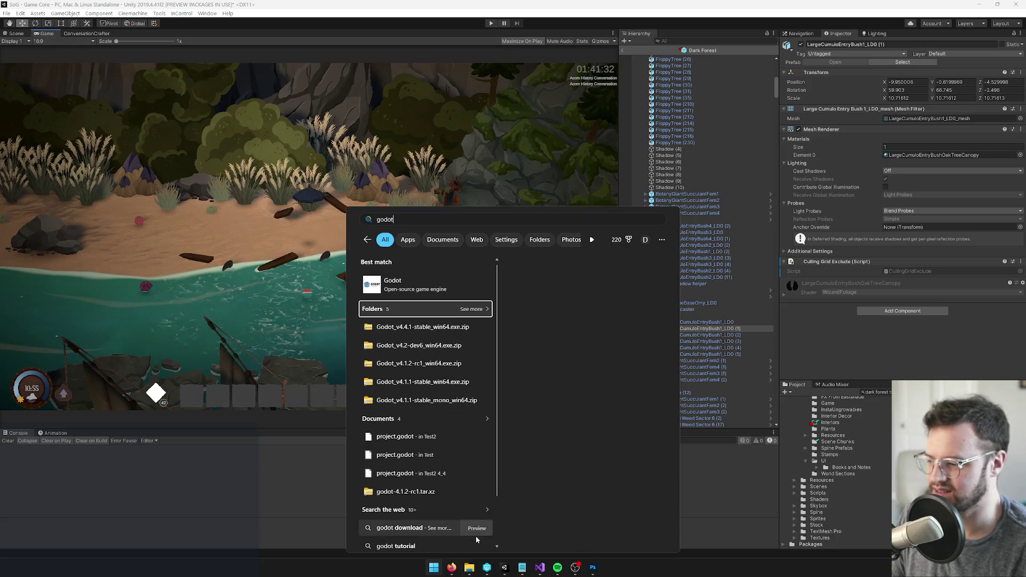
mouse_move(469, 566)
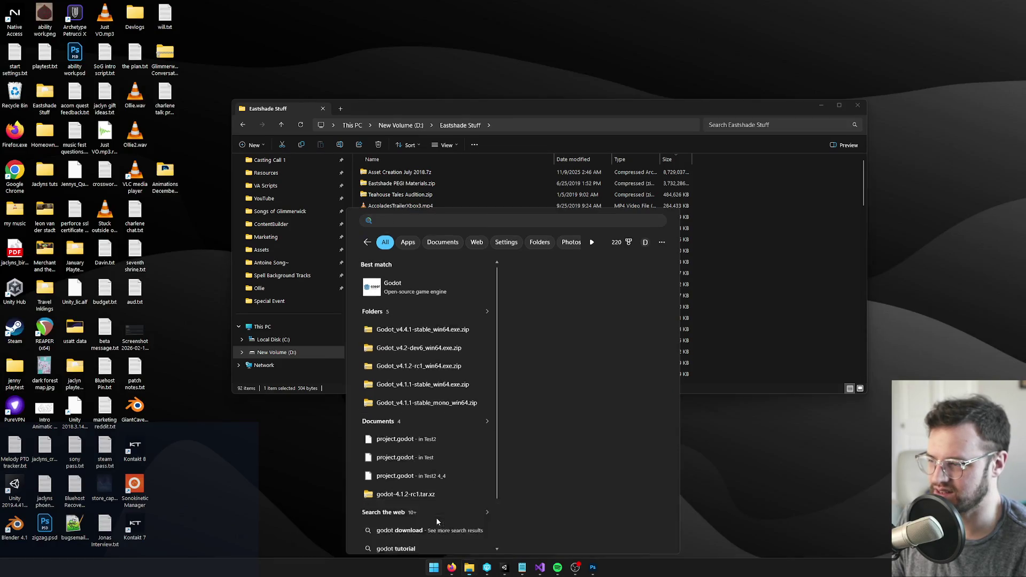
left_click(437, 521)
scroll(306, 239, "up", 2)
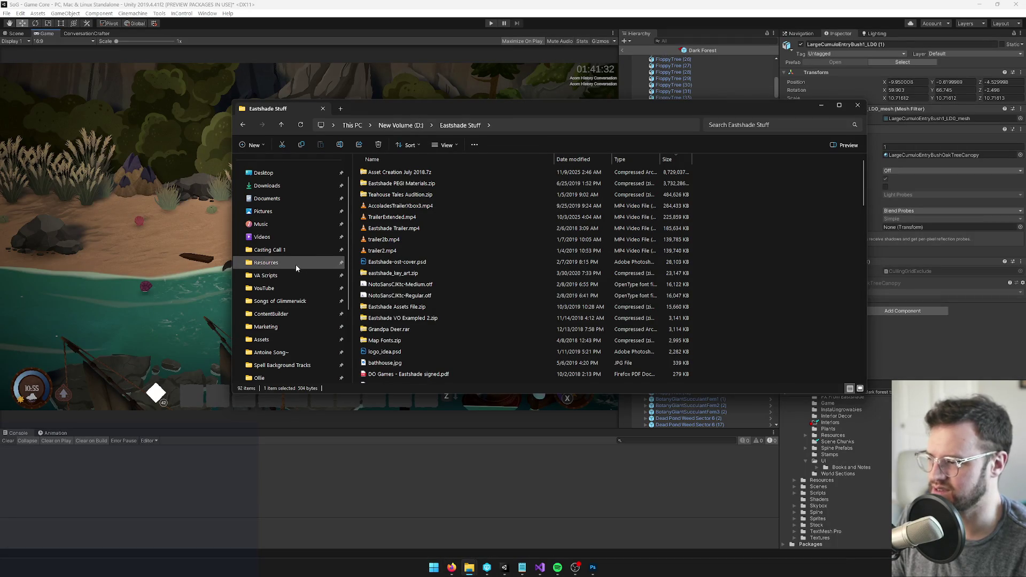
scroll(296, 264, "down", 2)
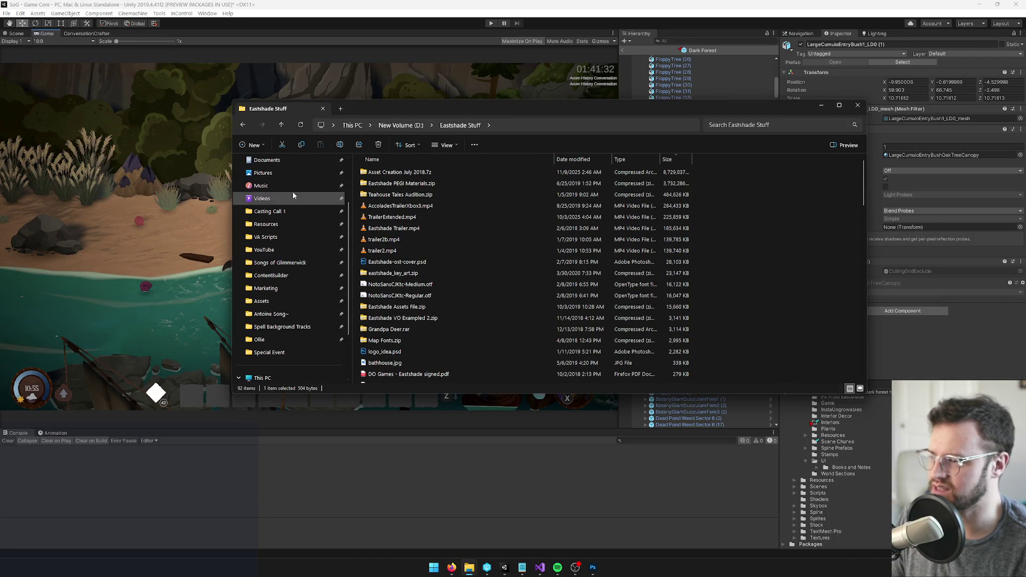
scroll(304, 224, "up", 1)
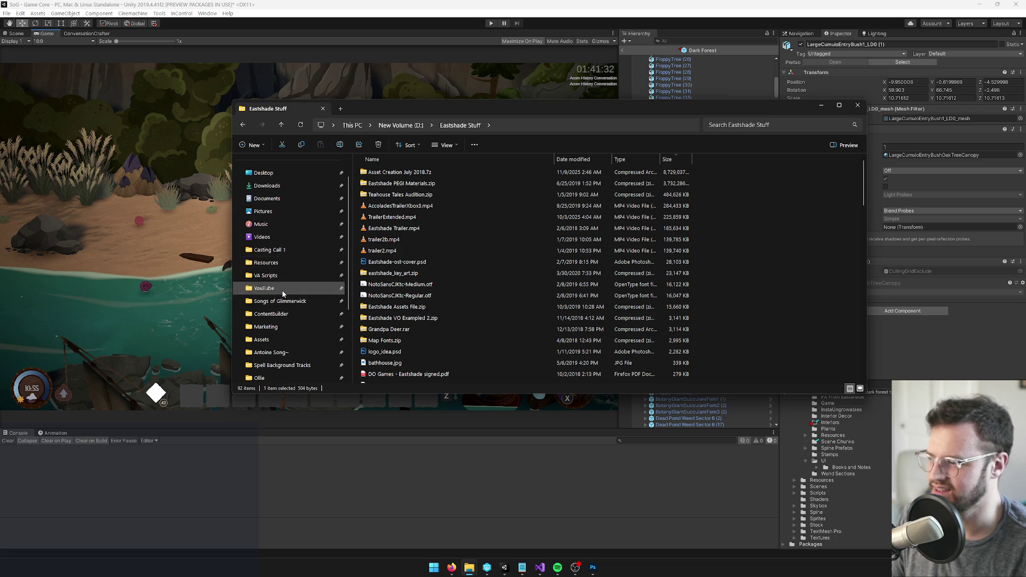
scroll(282, 291, "up", 1)
left_click(433, 568)
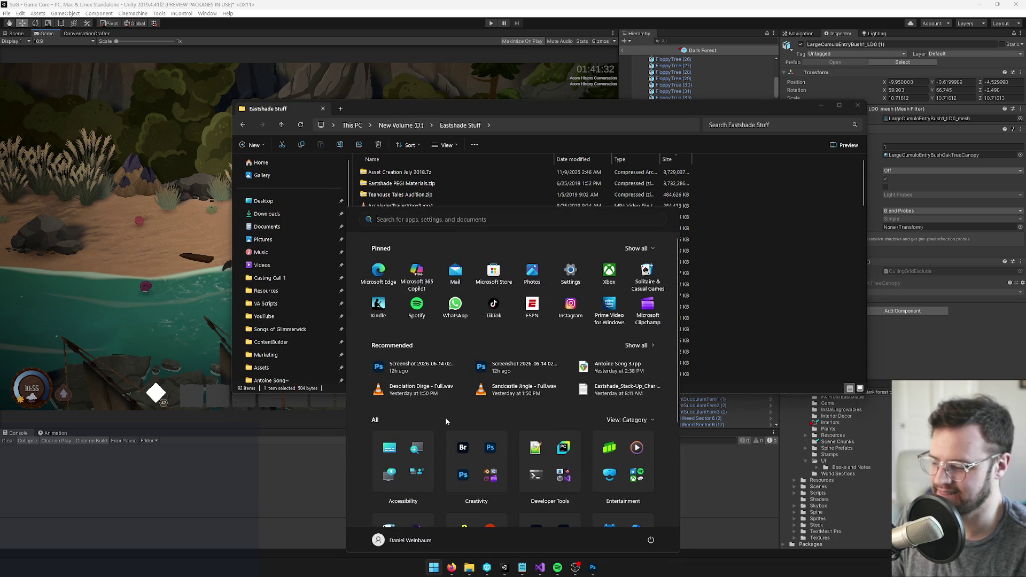
type("godot")
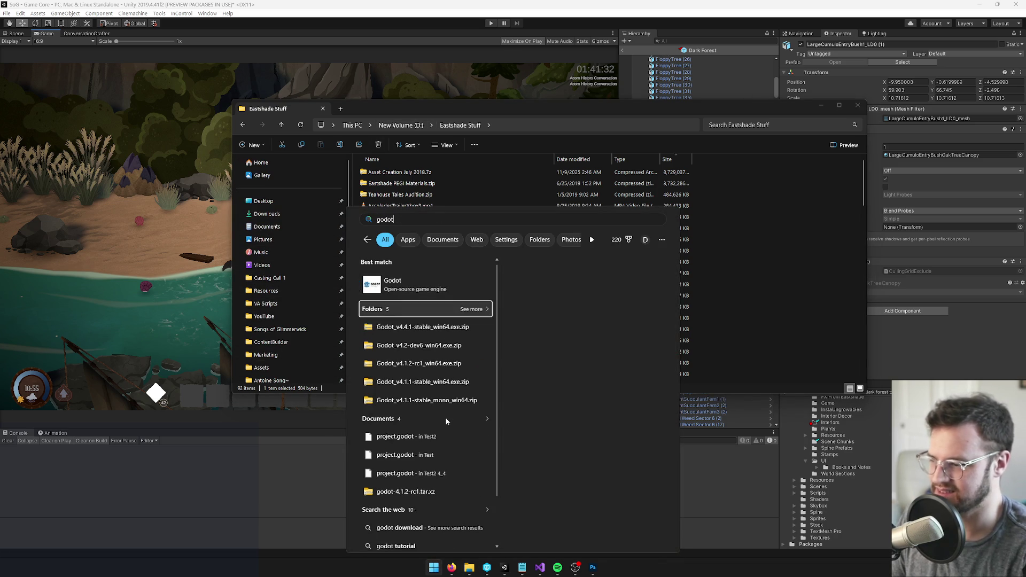
key("Down")
key("Down")
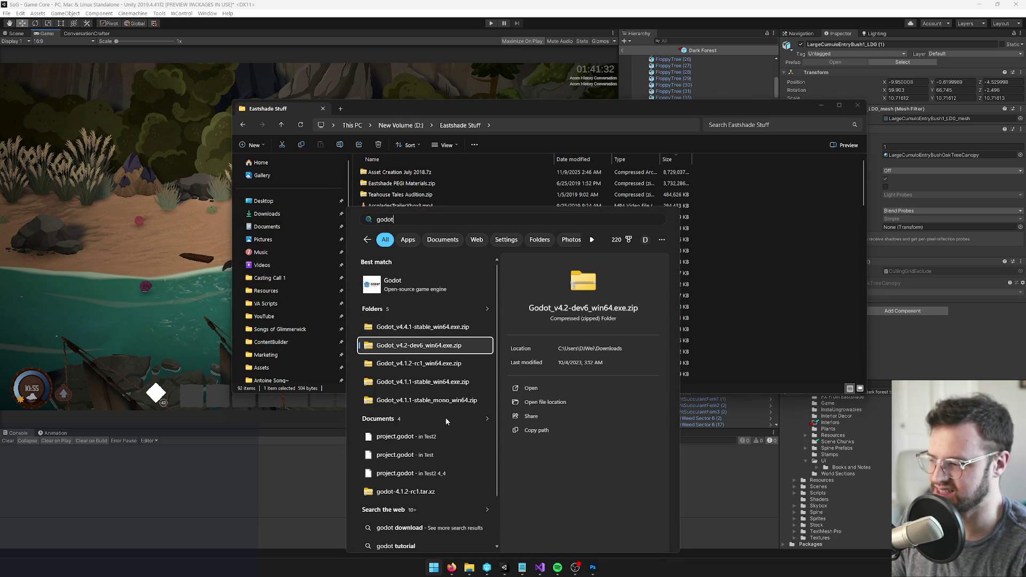
key("Escape")
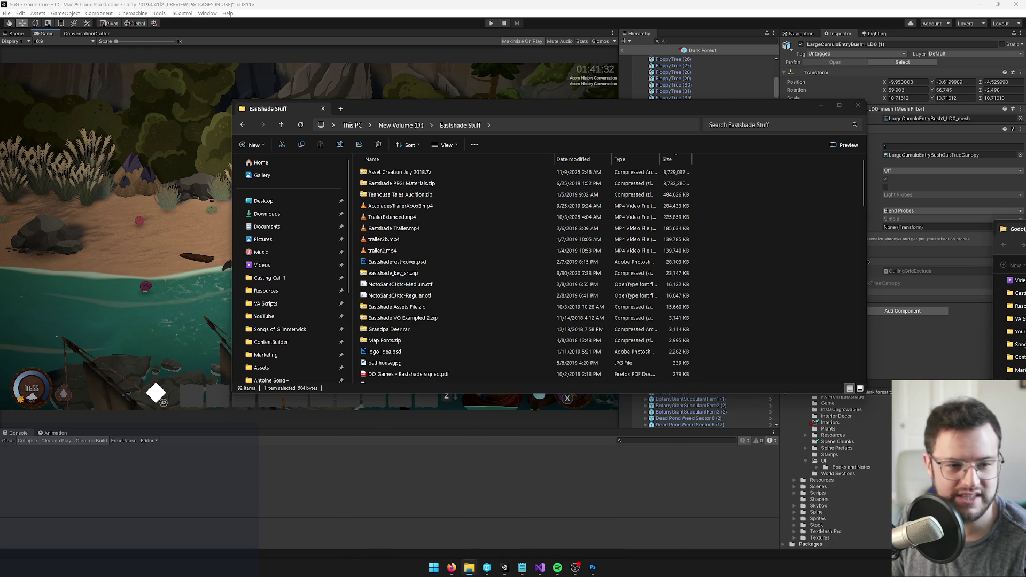
left_click(821, 106)
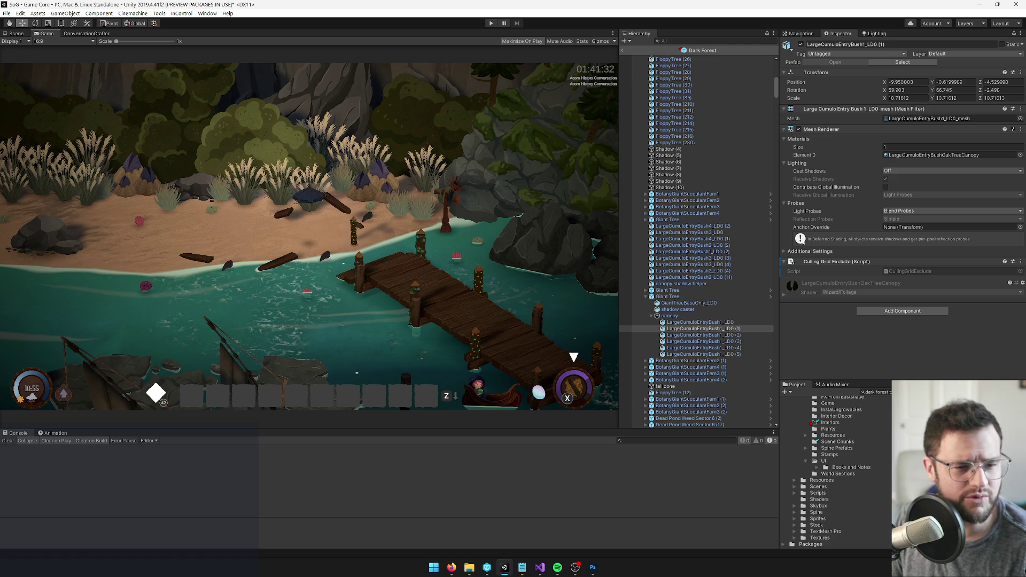
key("alt+Tab")
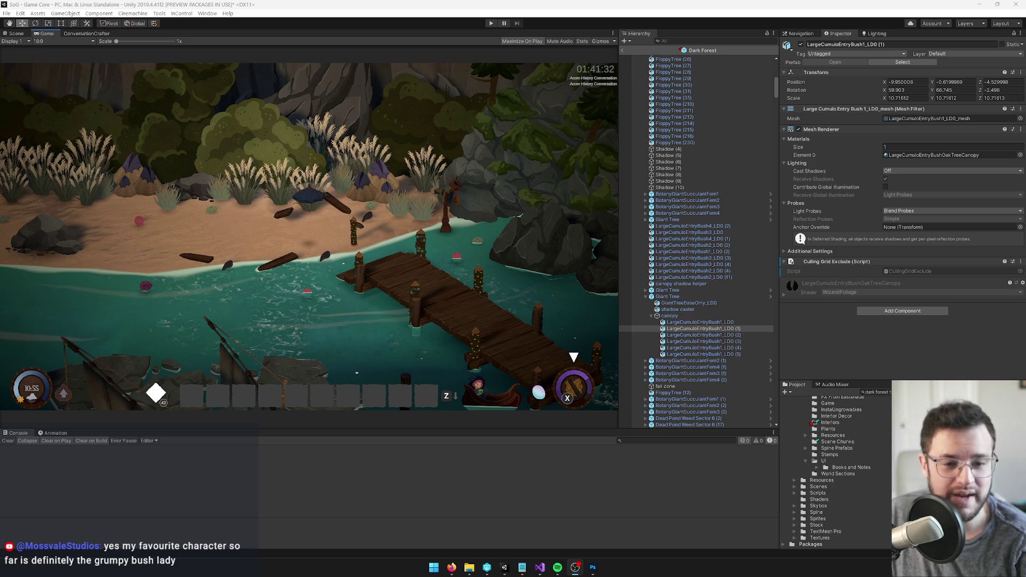
Back in the Scene view, frame the giant succulent fern, test-move it down, and undo the move.
left_click(11, 34)
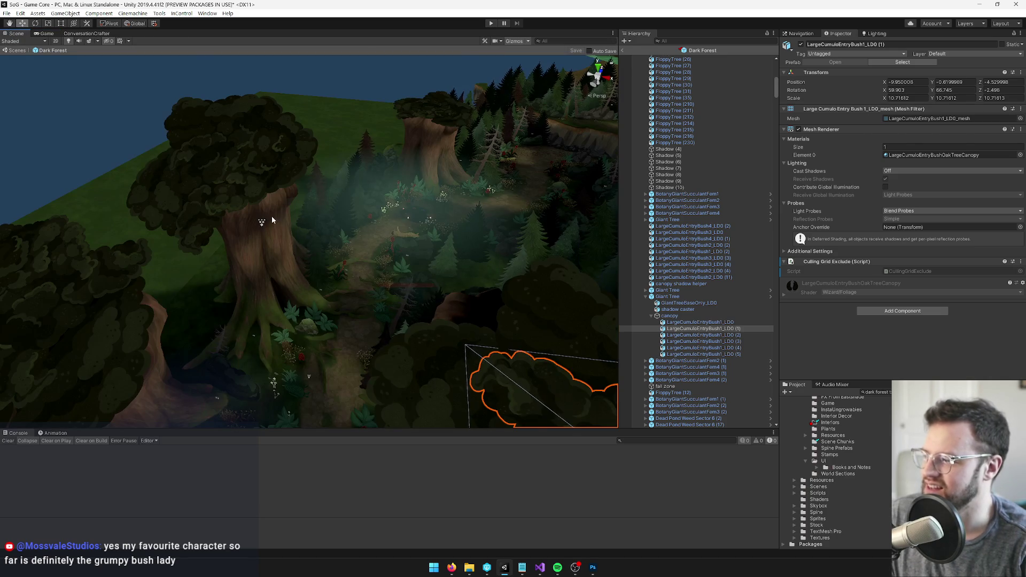
scroll(264, 218, "up", 3)
scroll(272, 245, "up", 10)
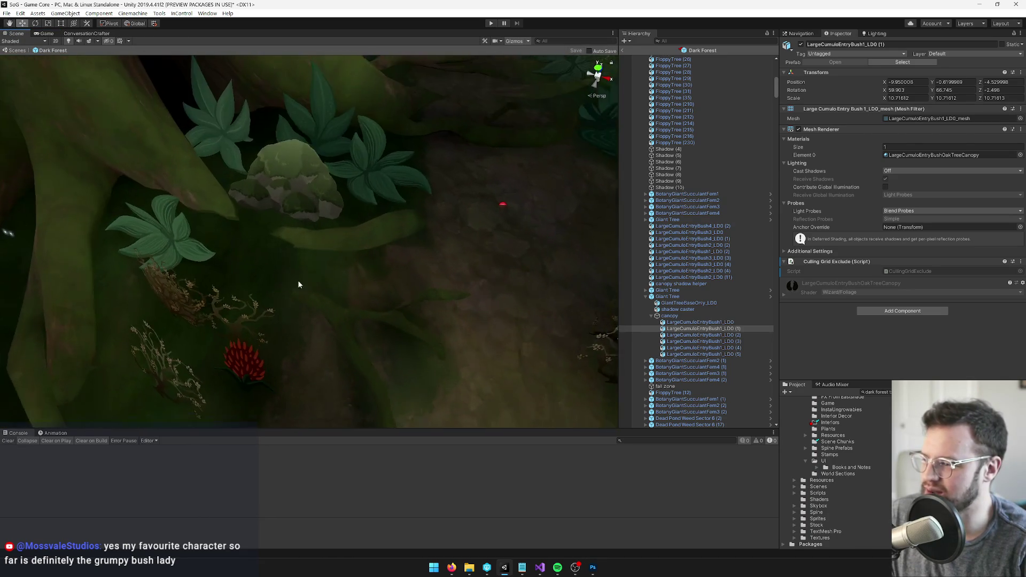
left_click_drag(291, 281, 336, 230)
left_click(359, 219)
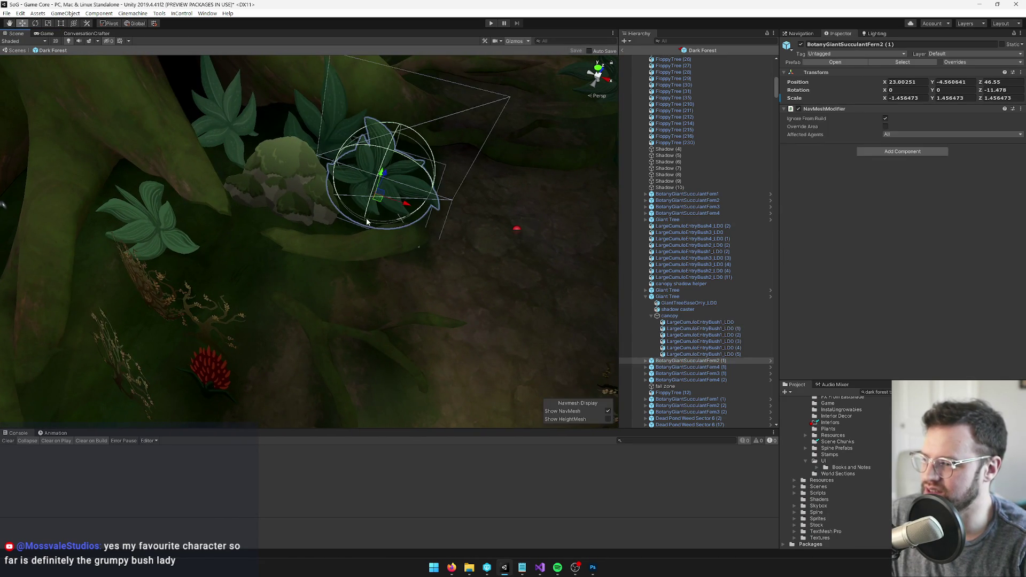
key("f")
key("w")
left_click_drag(278, 188, 276, 229)
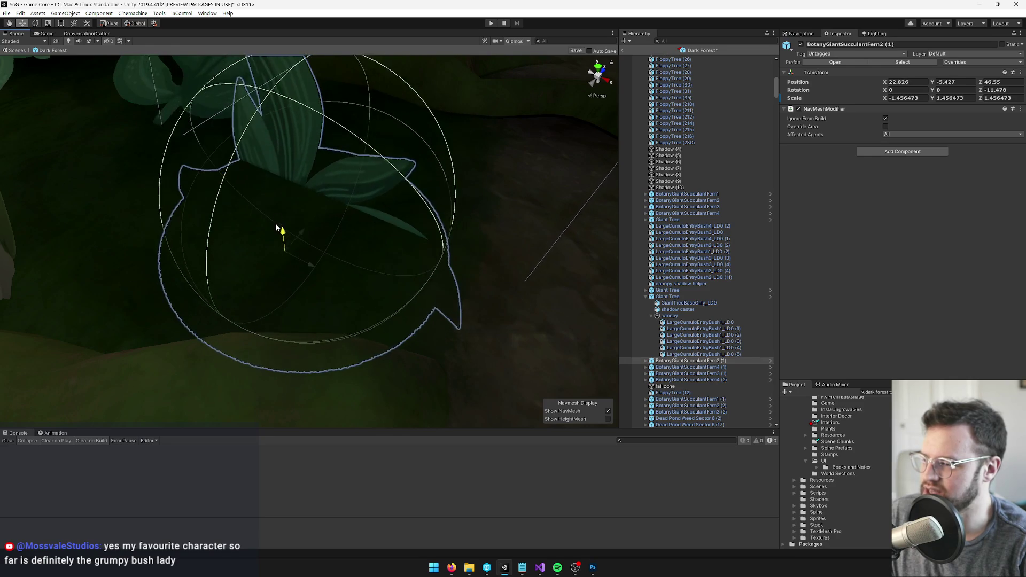
scroll(342, 211, "up", 3)
key("ctrl+z")
Orbit behind the giant tree and undo the accidental move of the darken forest (3) quad.
scroll(343, 212, "down", 5)
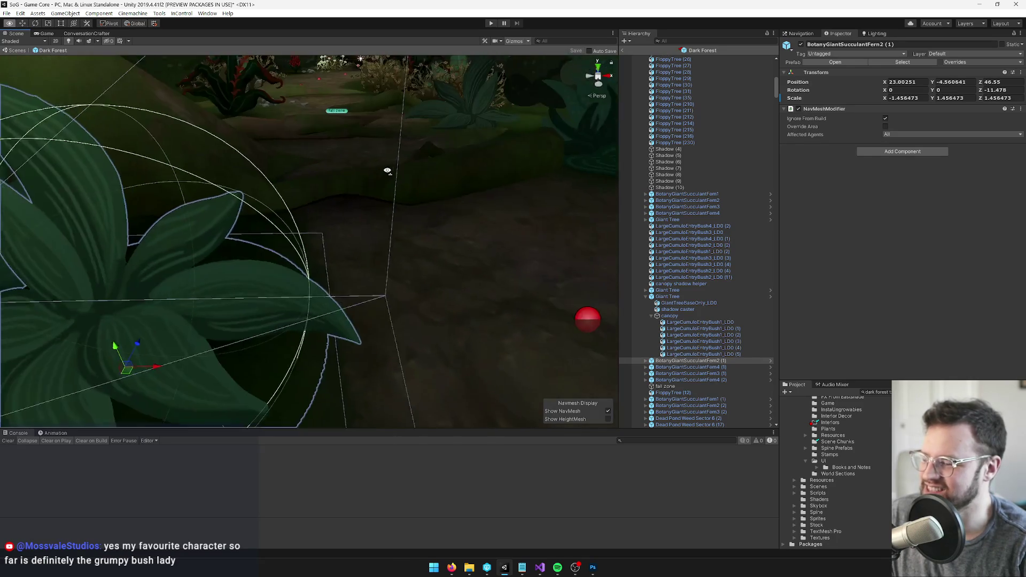
mouse_move(368, 256)
left_mouse_down()
mouse_move(428, 170)
mouse_move(412, 199)
mouse_move(442, 232)
mouse_move(432, 248)
mouse_move(398, 242)
mouse_move(400, 206)
mouse_move(396, 214)
left_mouse_up()
scroll(396, 214, "up", 2)
mouse_move(359, 149)
left_mouse_down()
mouse_move(369, 172)
mouse_move(354, 176)
mouse_move(359, 188)
mouse_move(320, 222)
mouse_move(321, 206)
mouse_move(297, 219)
mouse_move(451, 219)
mouse_move(405, 228)
mouse_move(257, 211)
mouse_move(307, 204)
mouse_move(289, 184)
mouse_move(289, 216)
mouse_move(294, 206)
mouse_move(266, 207)
mouse_move(314, 205)
left_mouse_up()
left_click(323, 219)
key("ctrl+z")
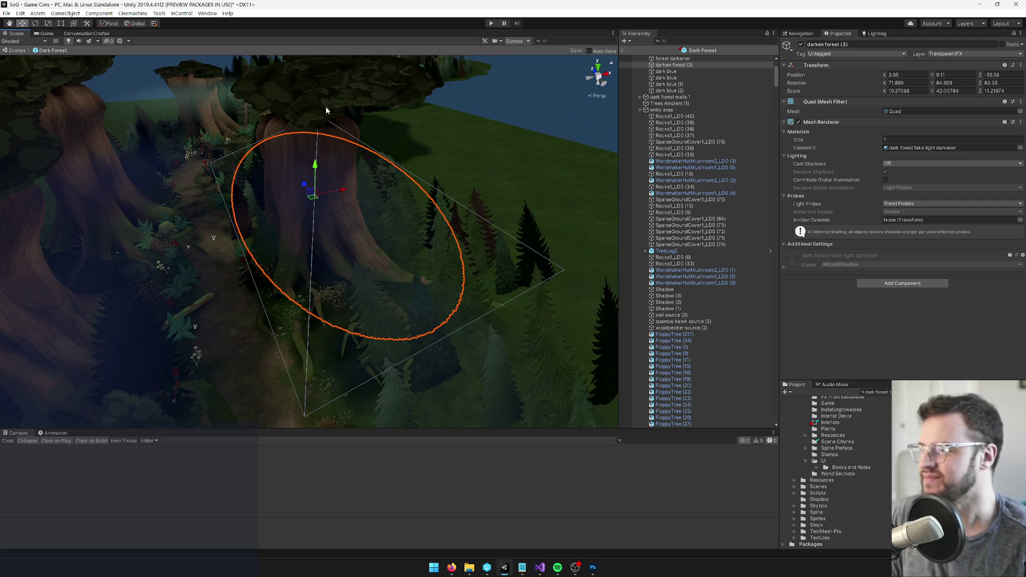
Orbit over the giant tree, then use the Hierarchy back arrow to exit the Dark Forest prefab to Game Core.
left_click_drag(325, 111, 323, 114)
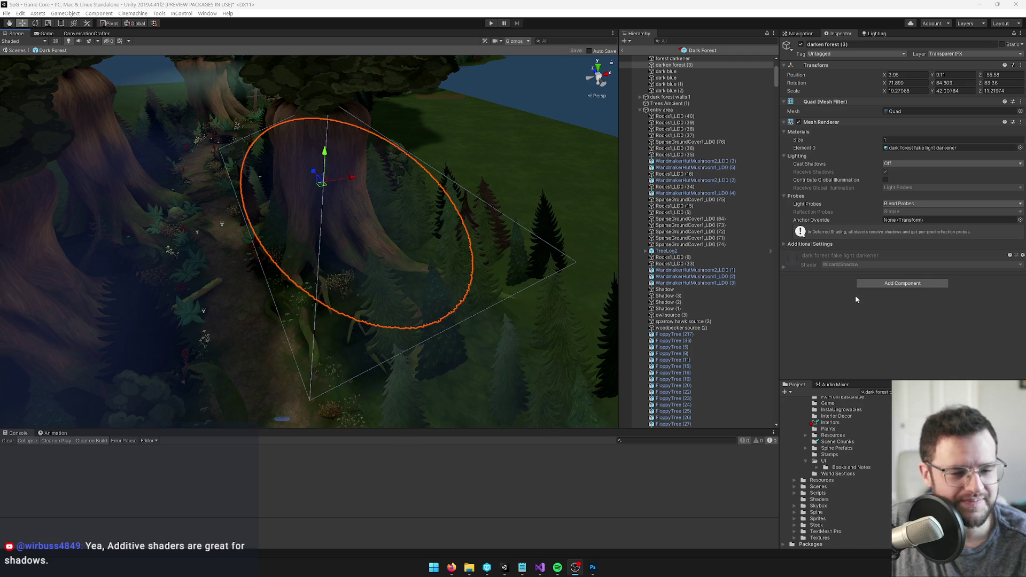
left_click(465, 208)
mouse_move(465, 209)
left_mouse_down()
mouse_move(424, 235)
mouse_move(426, 202)
mouse_move(378, 105)
left_mouse_up()
left_click(622, 52)
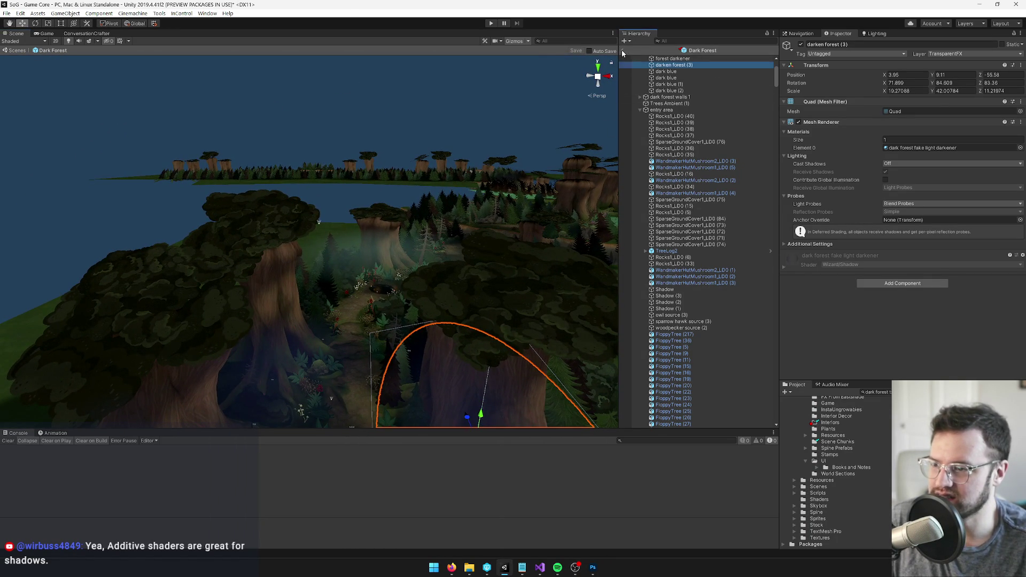
left_click(623, 52)
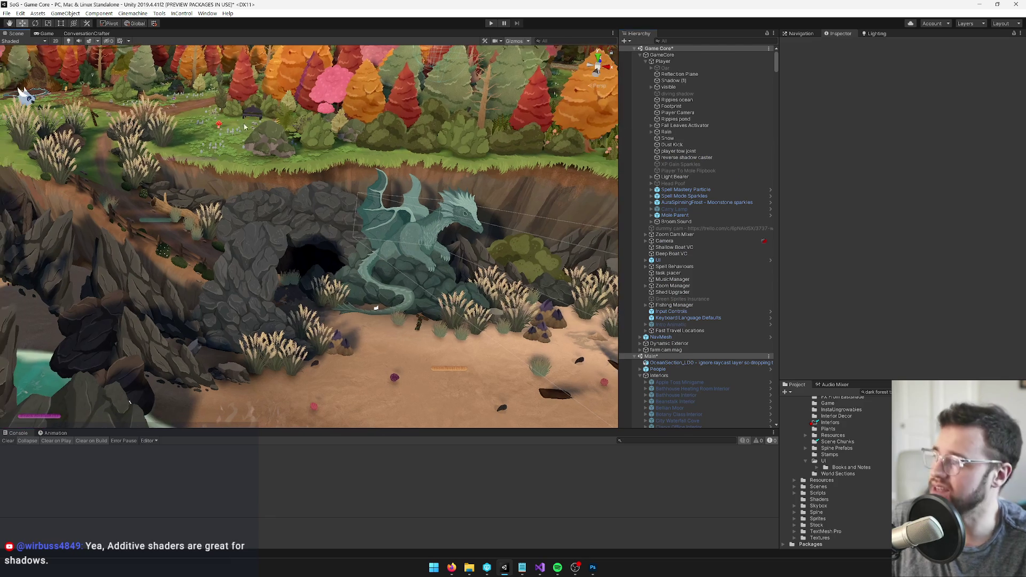
Switch to the Game view and start Play mode, restarting it once.
left_click(45, 32)
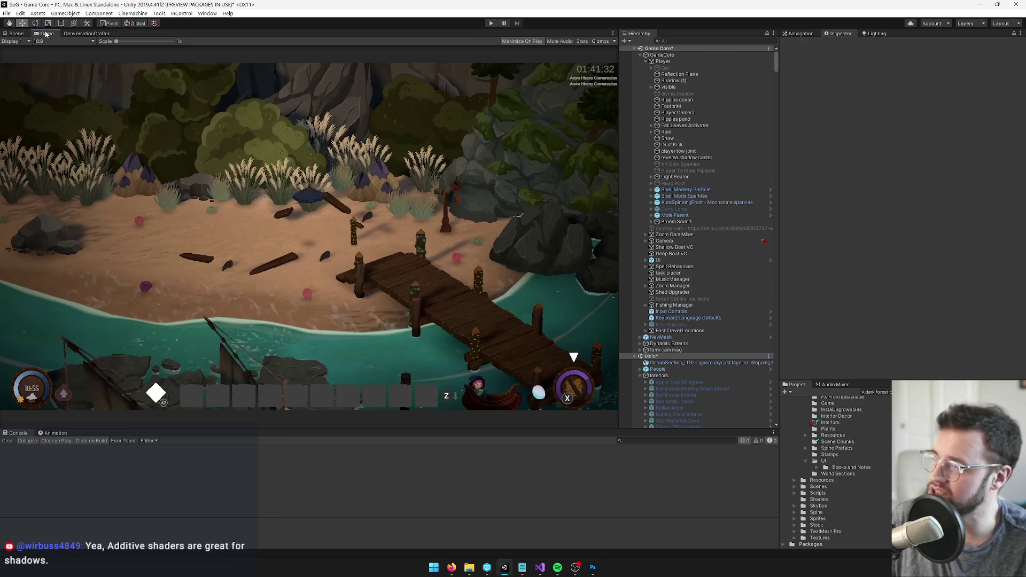
left_click(491, 24)
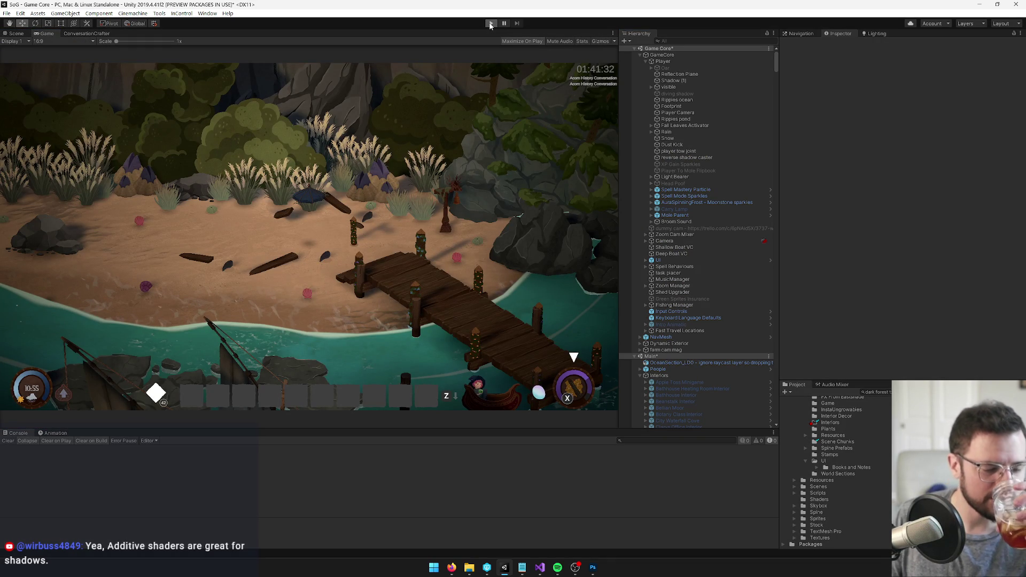
left_click(490, 24)
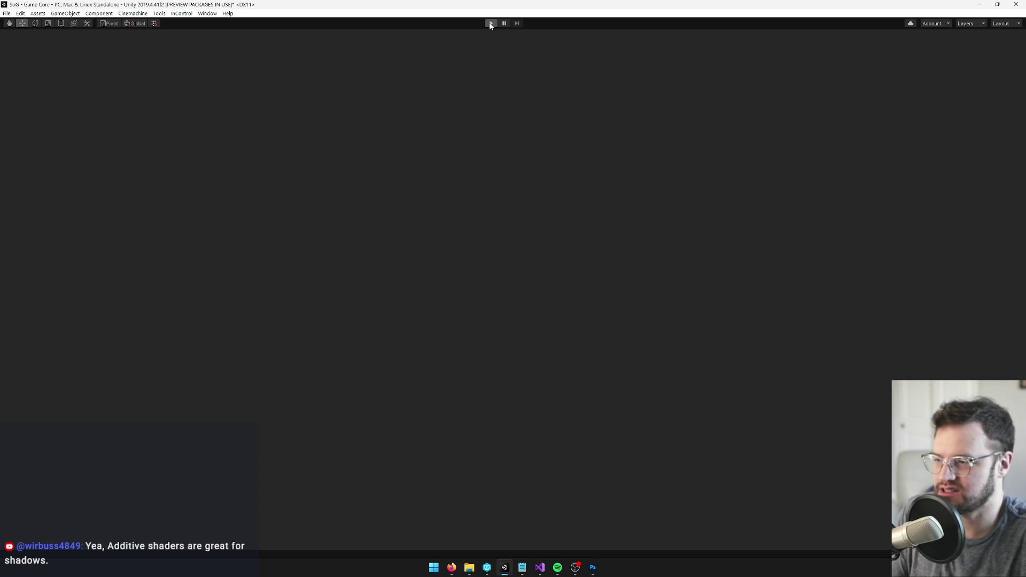
left_click(490, 24)
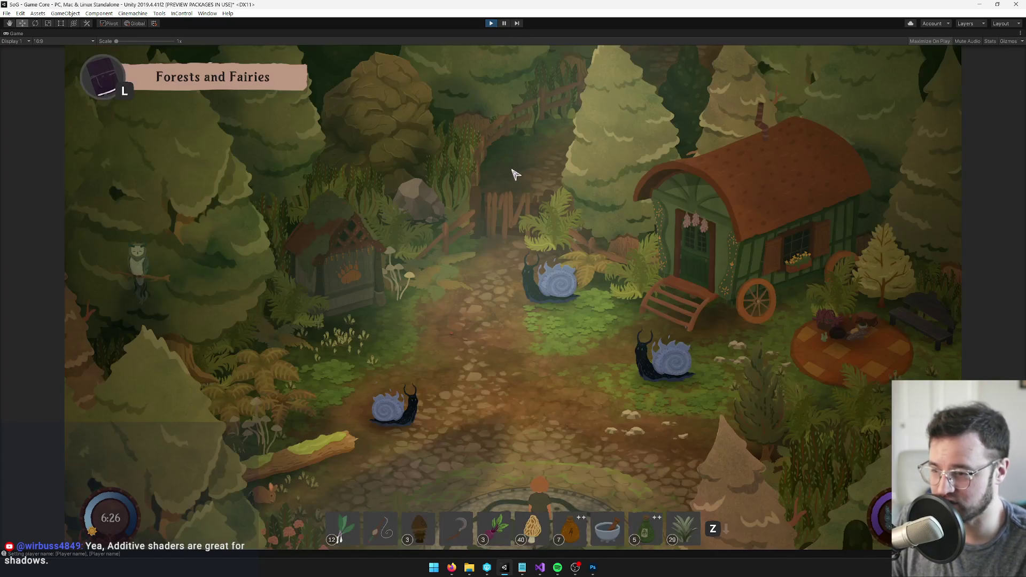
Walk the character north through the gate and up the dark forest path into the stone circle.
key("w")
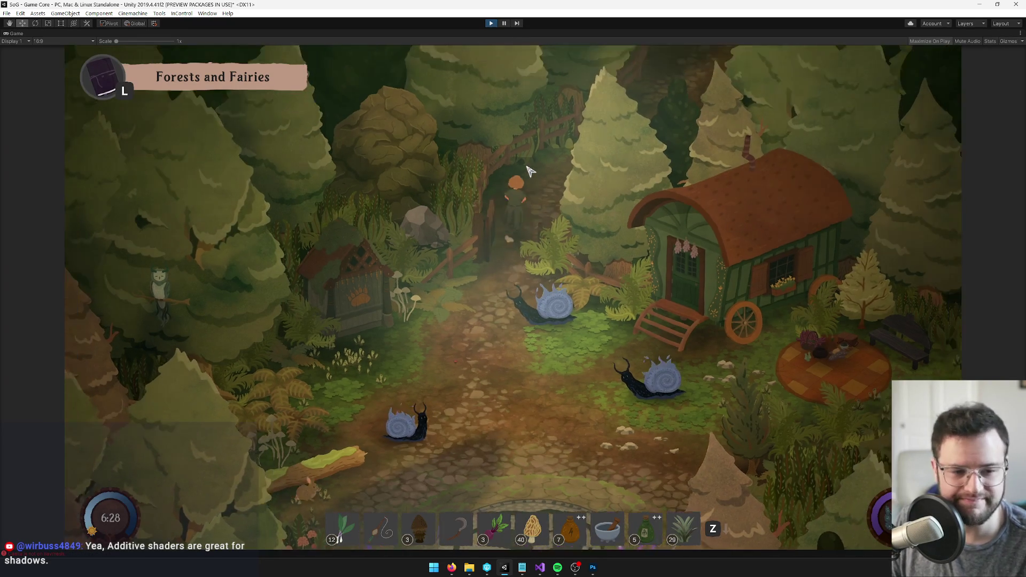
key("w")
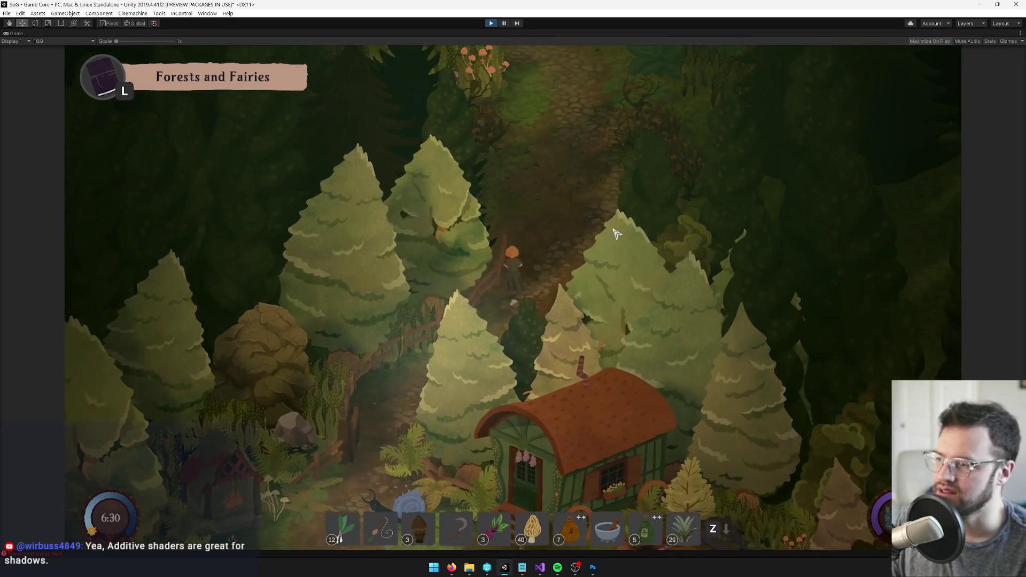
key("w")
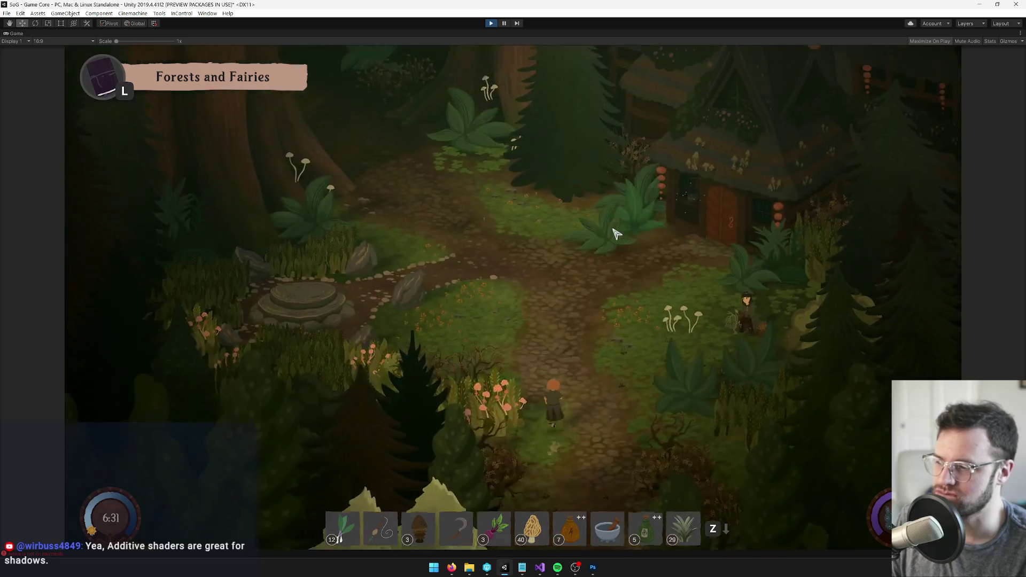
key("w")
key("a")
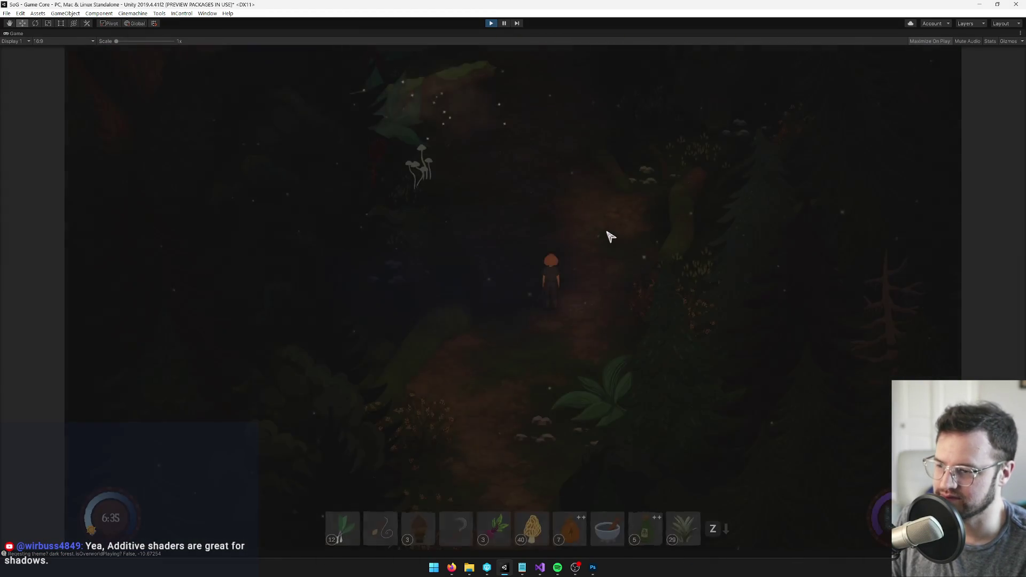
key("w")
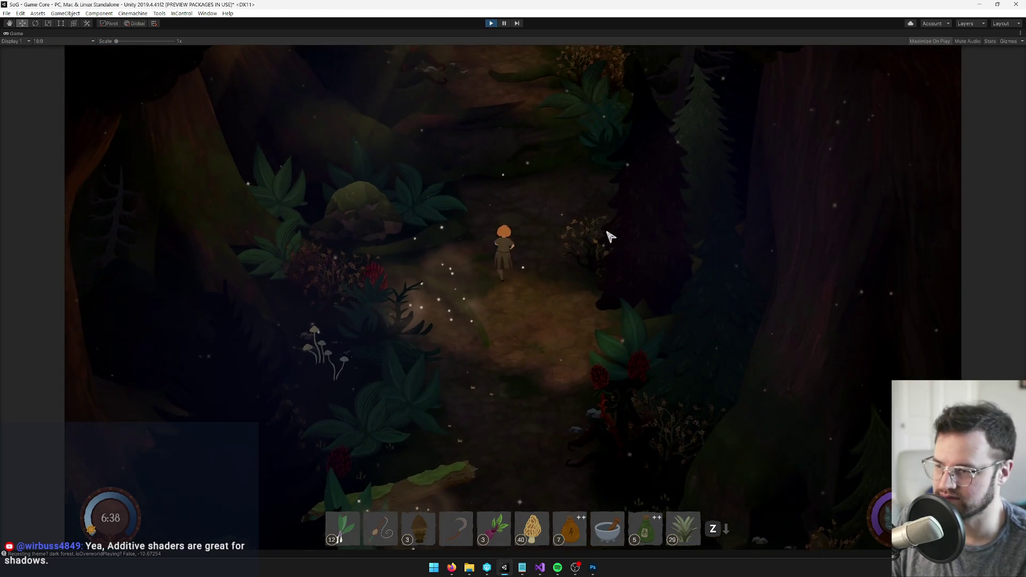
key("d")
key("a")
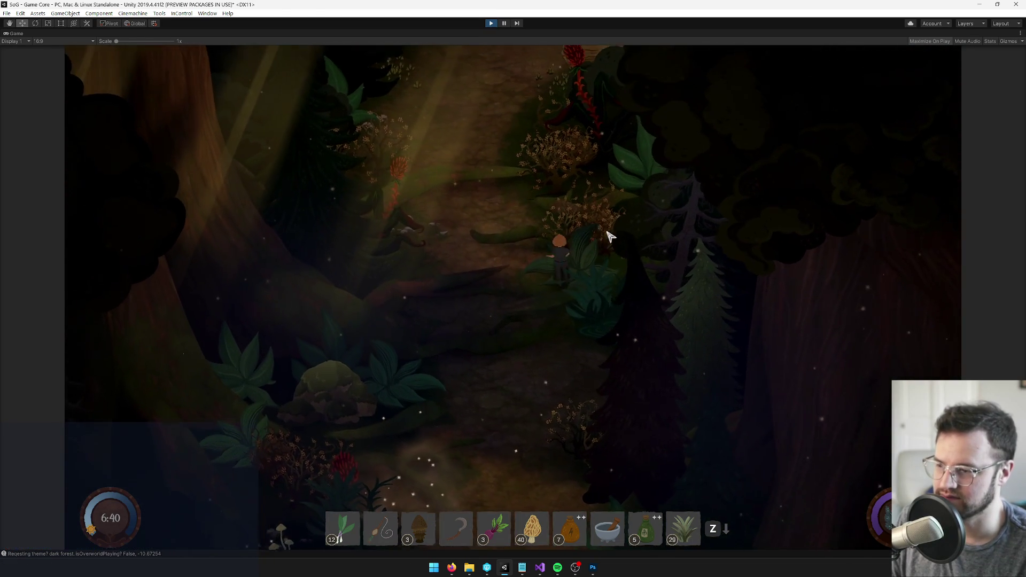
key("w")
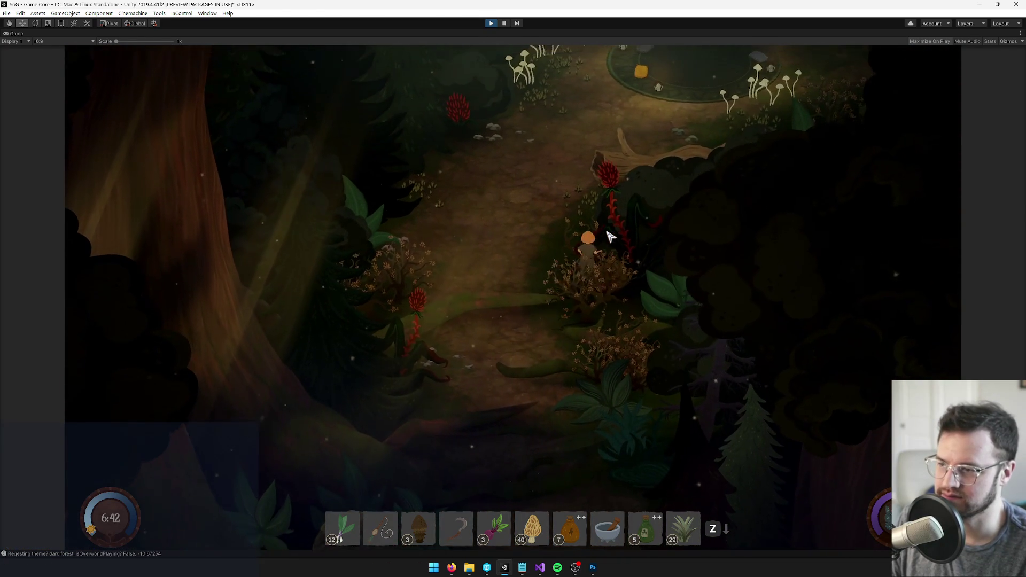
key("w")
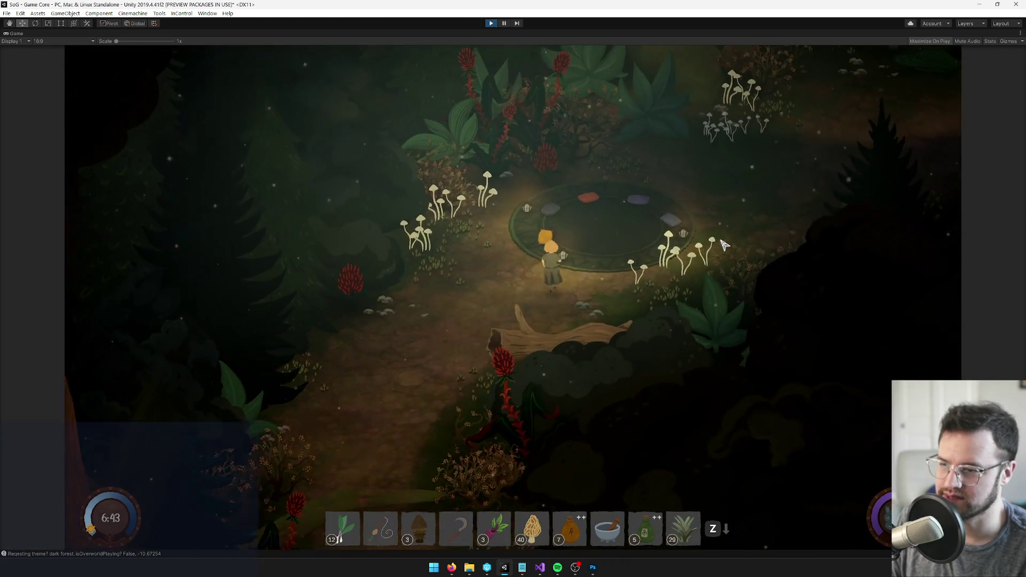
Walk in and out of the stone circle, testing occlusion behind the dark foliage.
key("d")
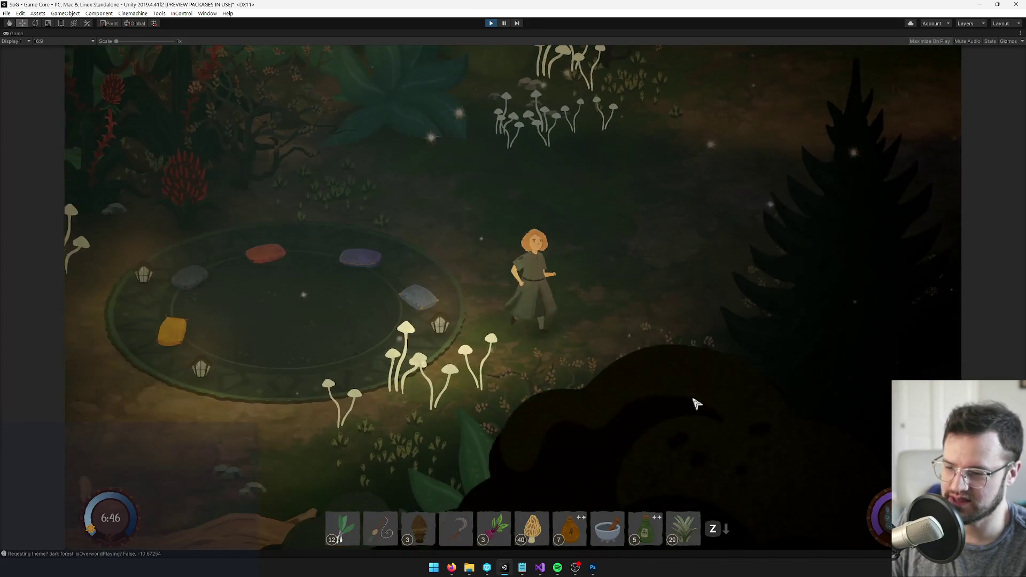
key("s")
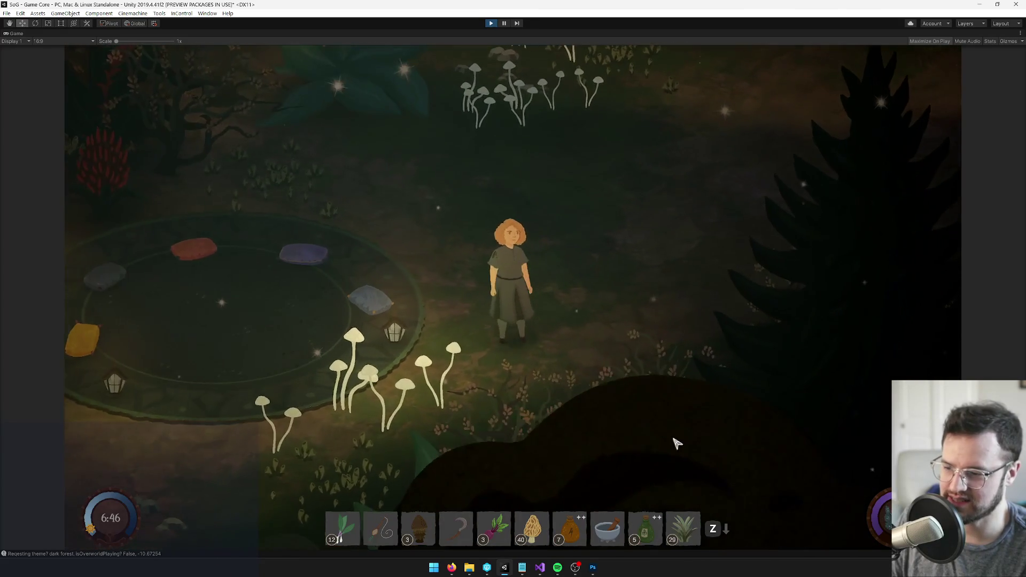
key("a")
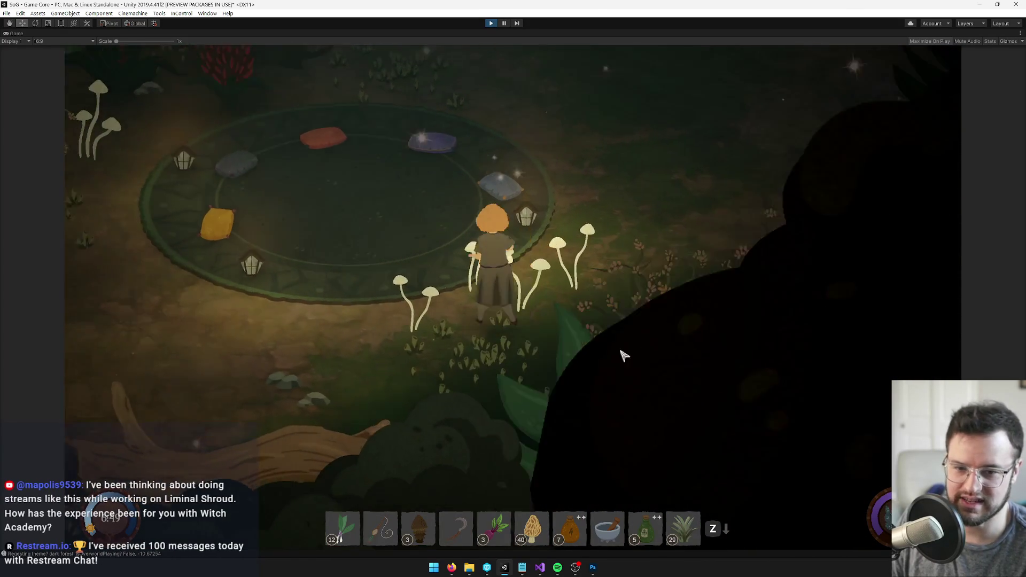
key("w")
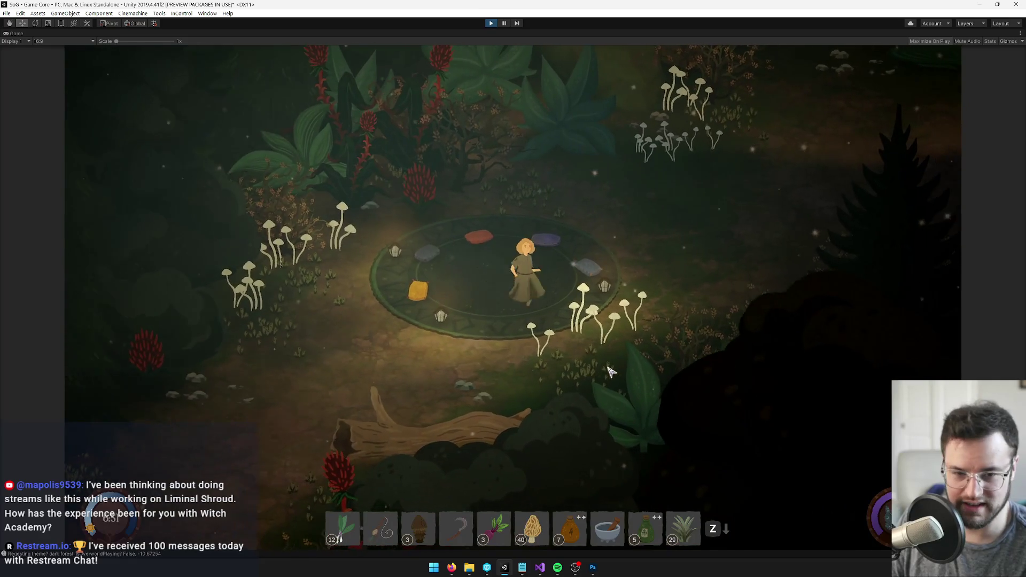
key("d")
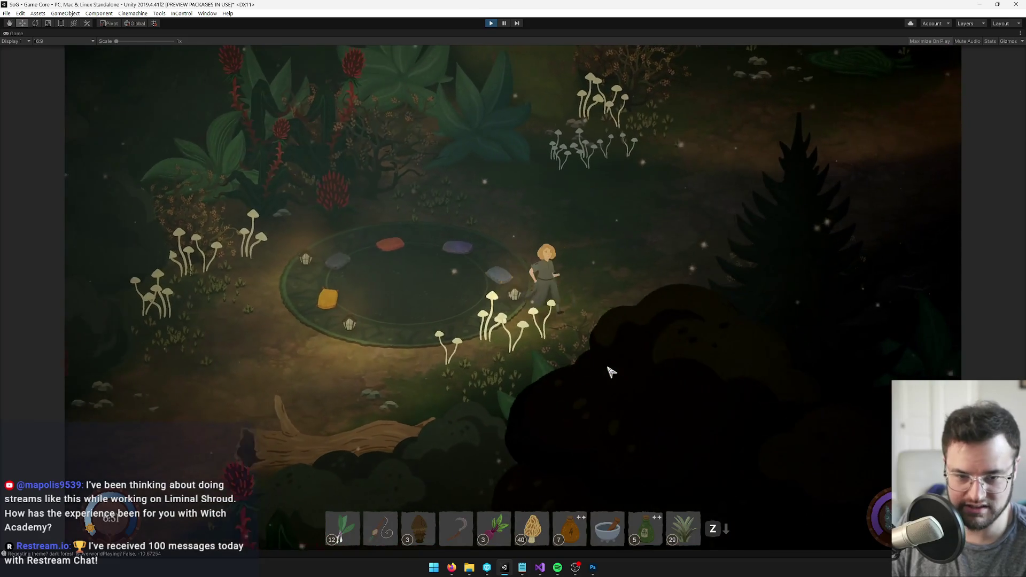
key("a")
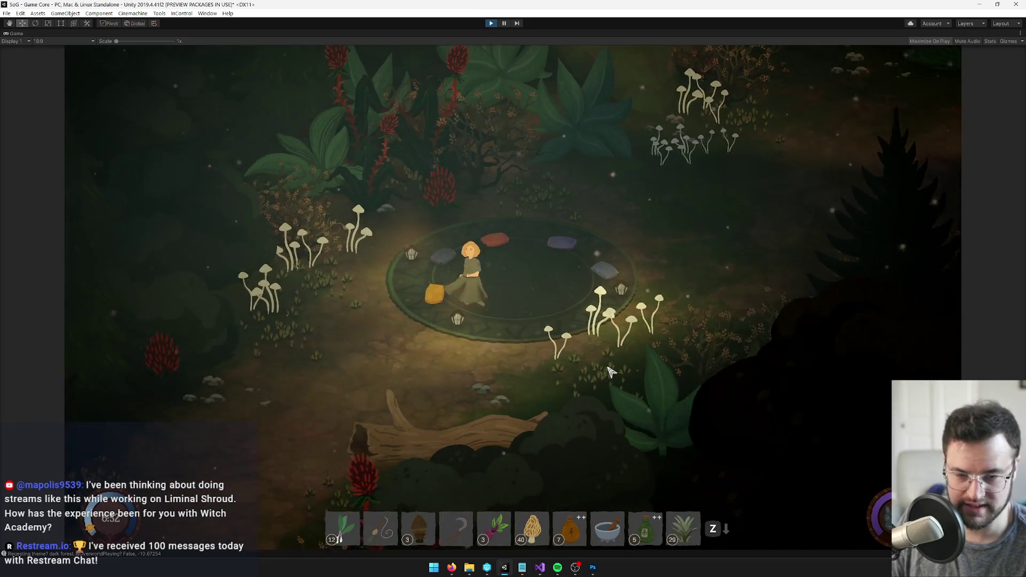
key("d")
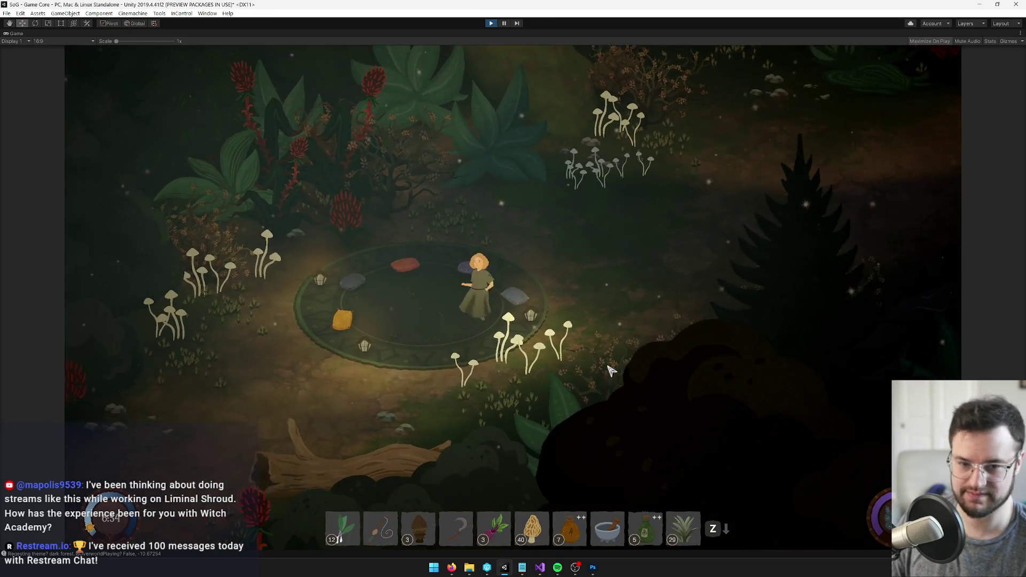
key("s")
key("a")
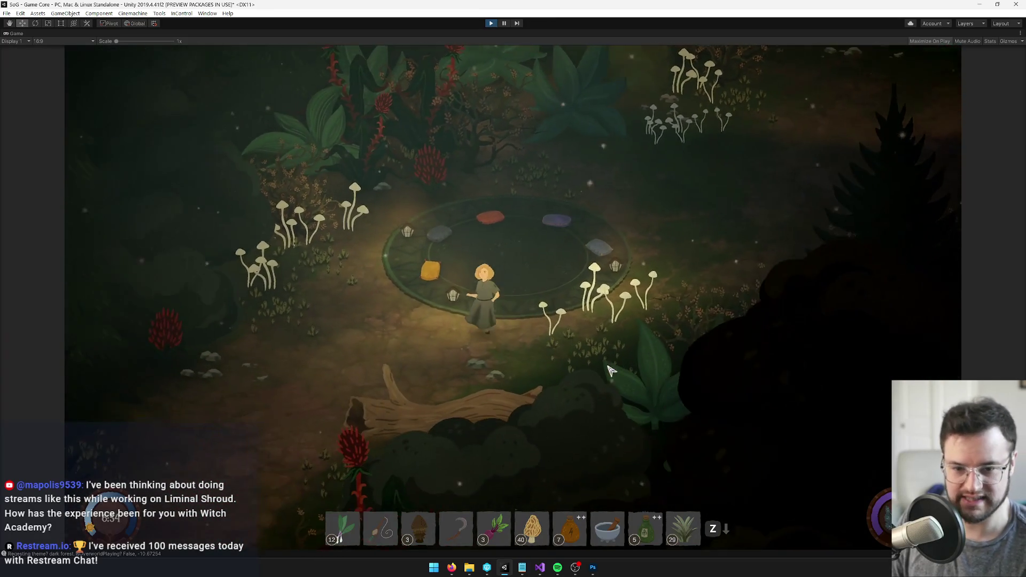
key("w")
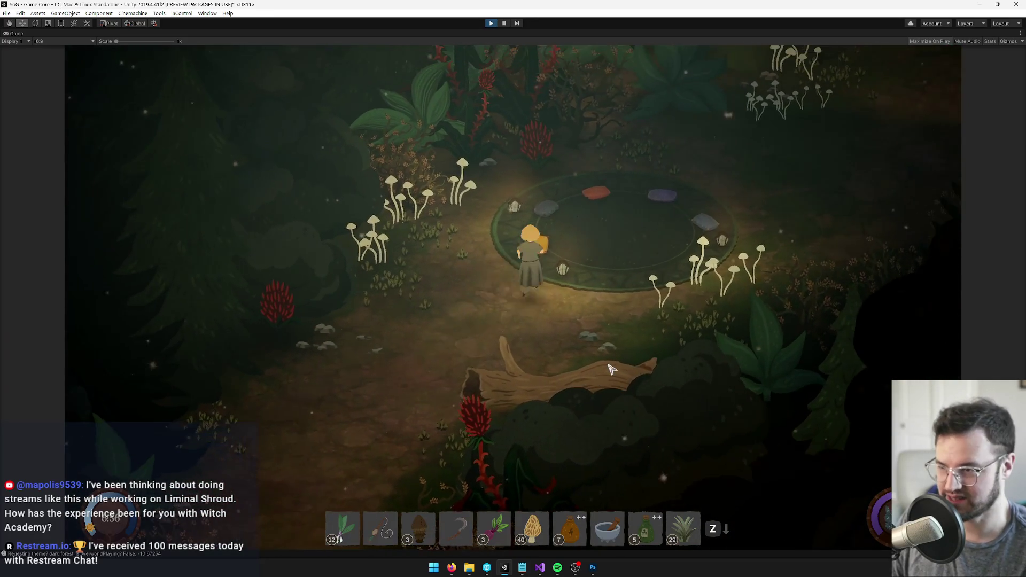
key("w")
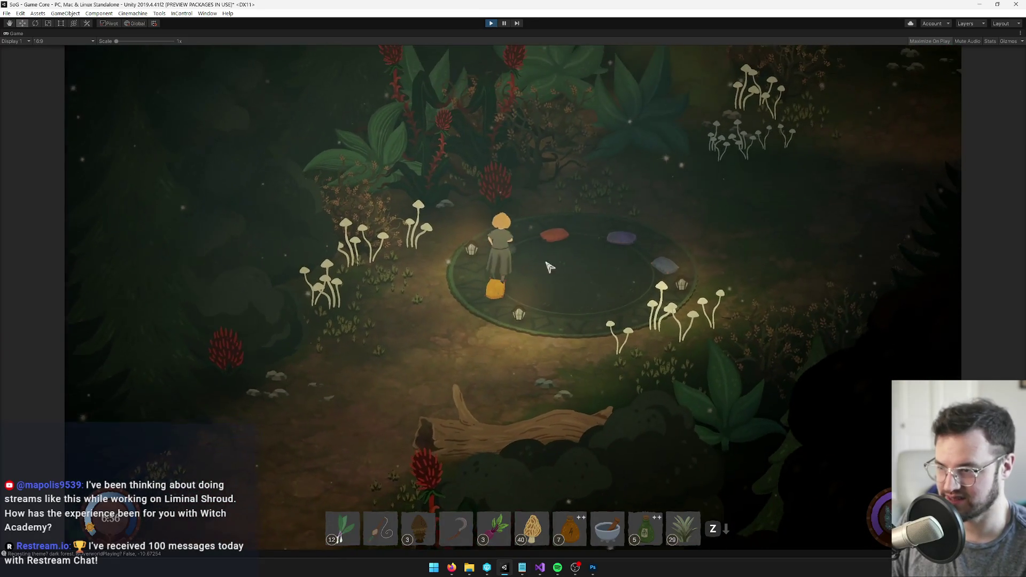
key("d")
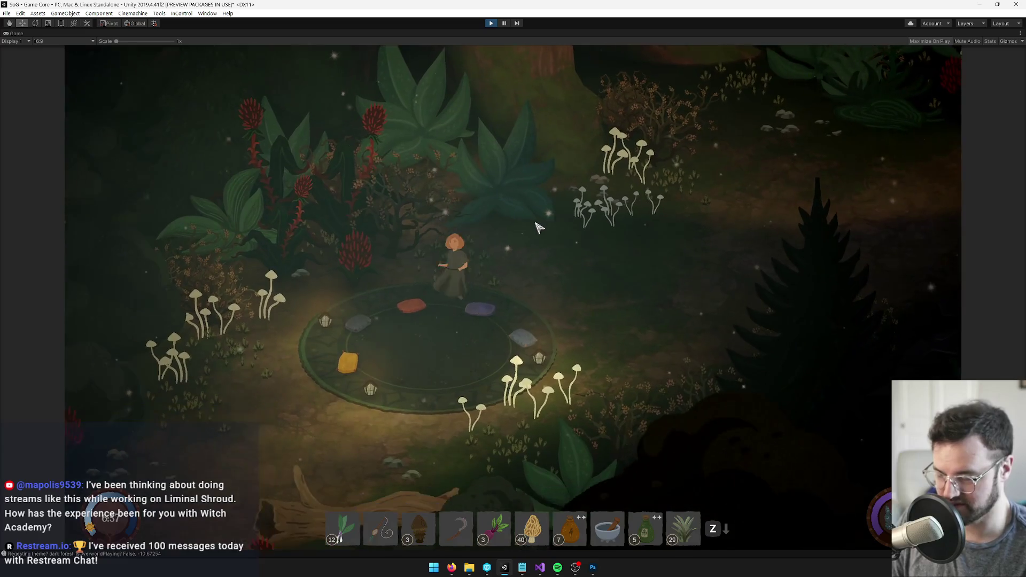
key("s")
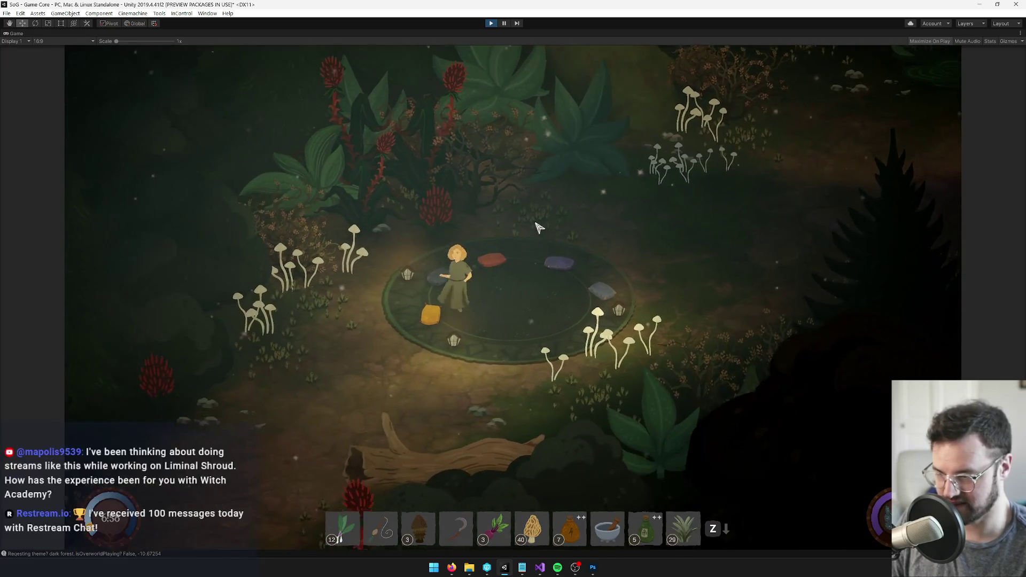
key("w")
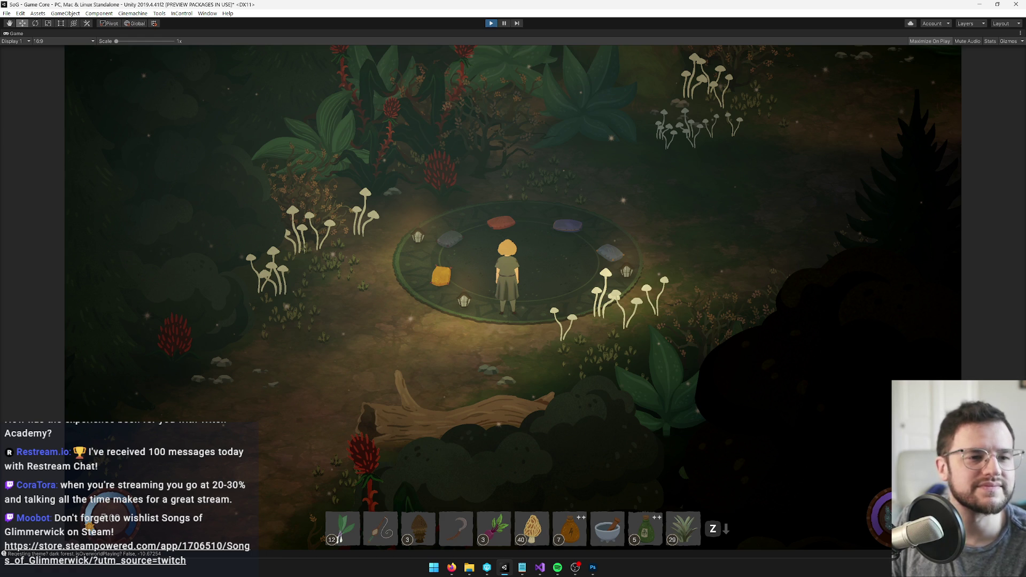
Stop the playtest and bring the Trello board forward from the browser.
key("ctrl+p")
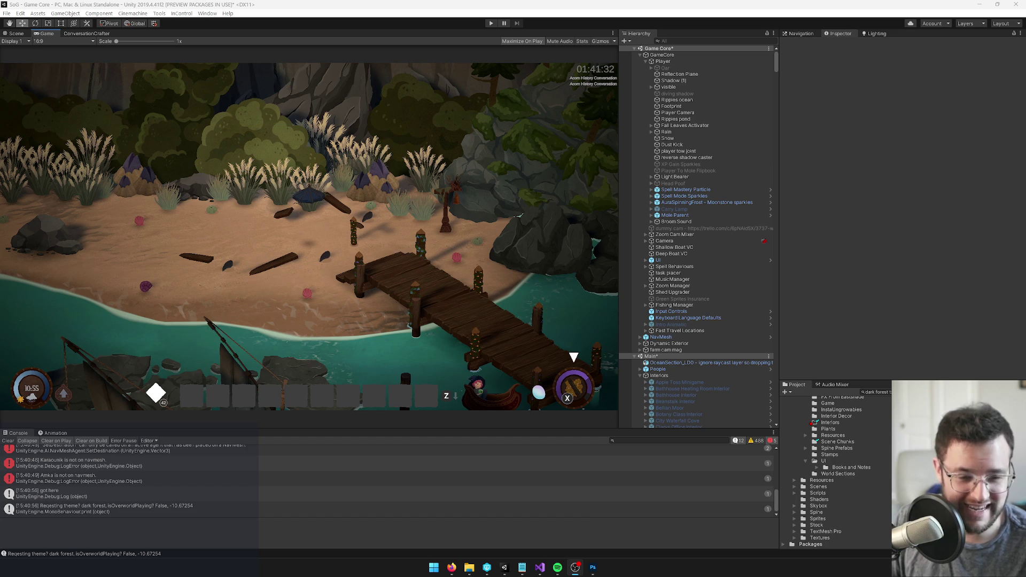
key("alt+Tab")
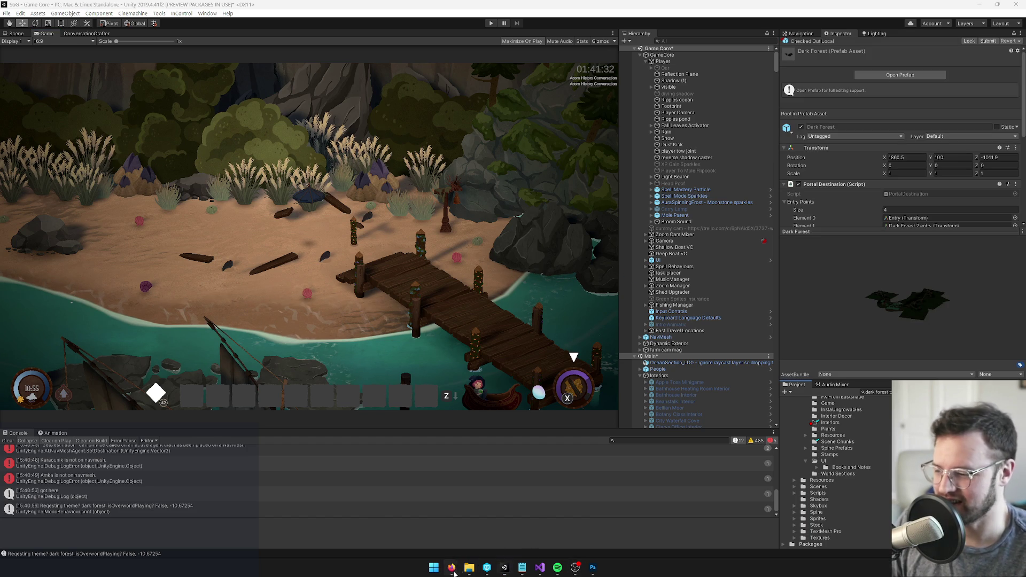
mouse_move(453, 566)
mouse_move(398, 531)
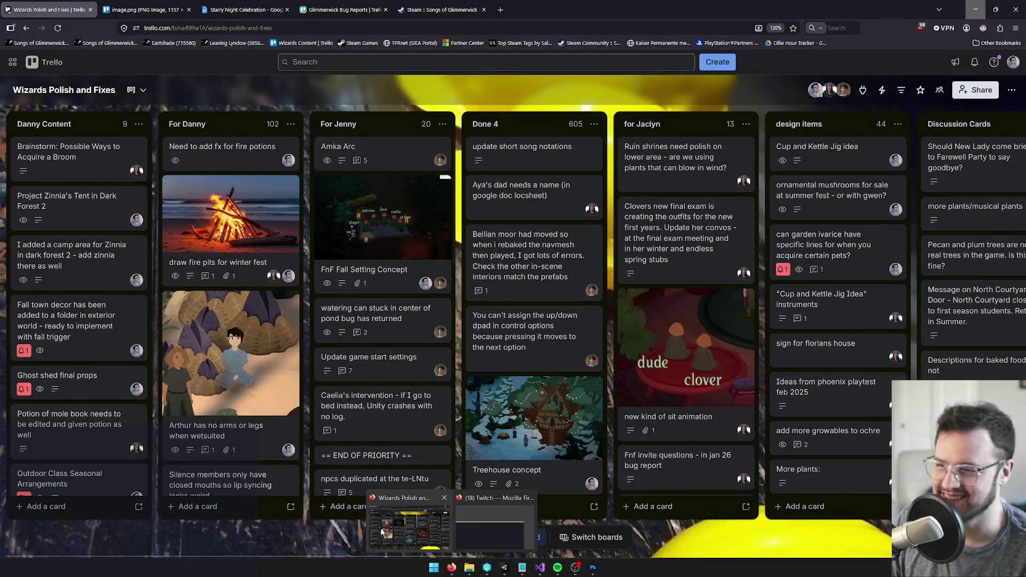
left_click(382, 532)
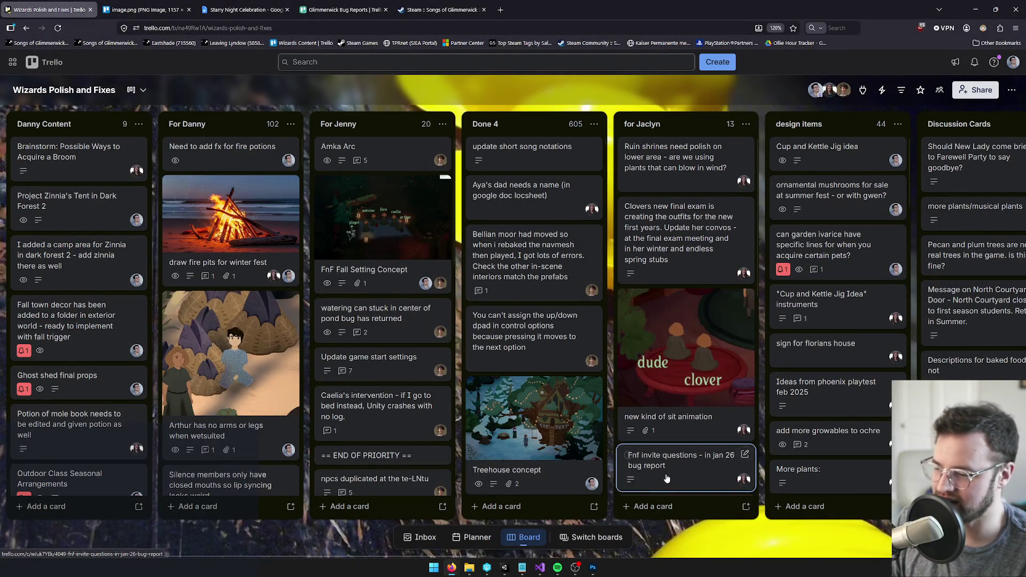
Log in to Perforce P4V with the account password.
left_click(486, 569)
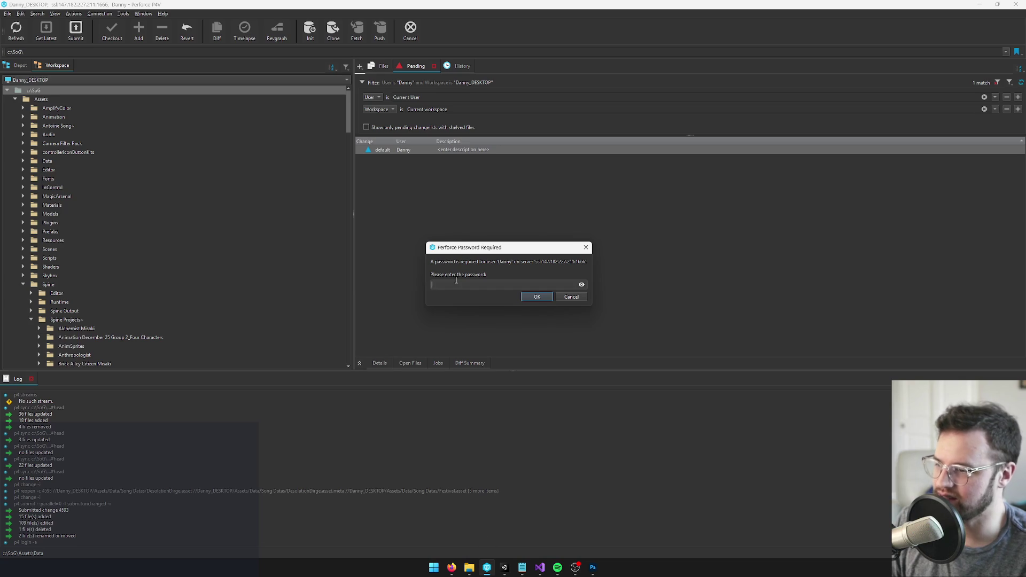
type("**********")
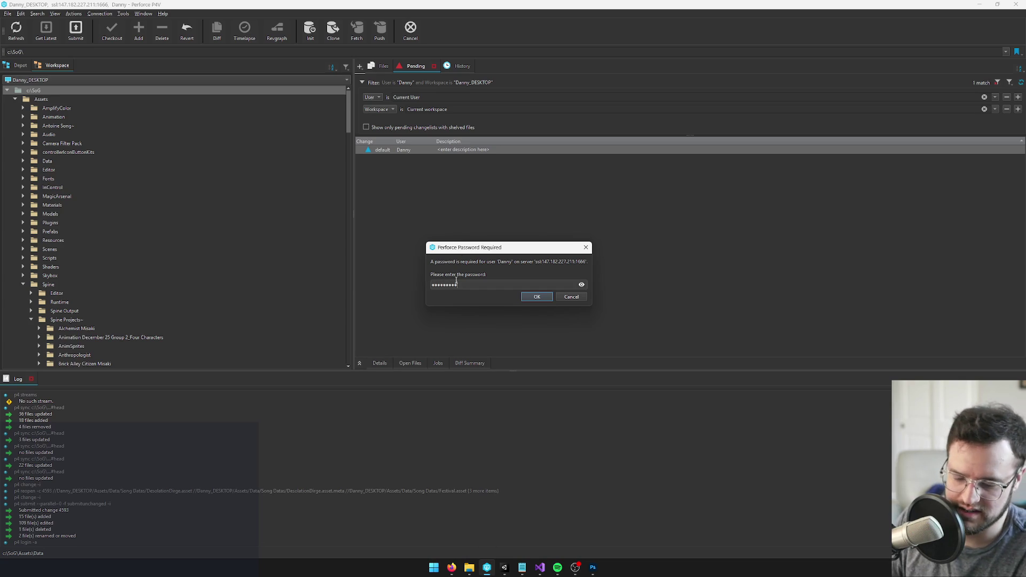
key("Return")
Get latest, then submit the default changelist described 'rug, lanterns, cameras for dark fore' as change 4394.
left_click(50, 90)
left_click(46, 30)
left_click(75, 30)
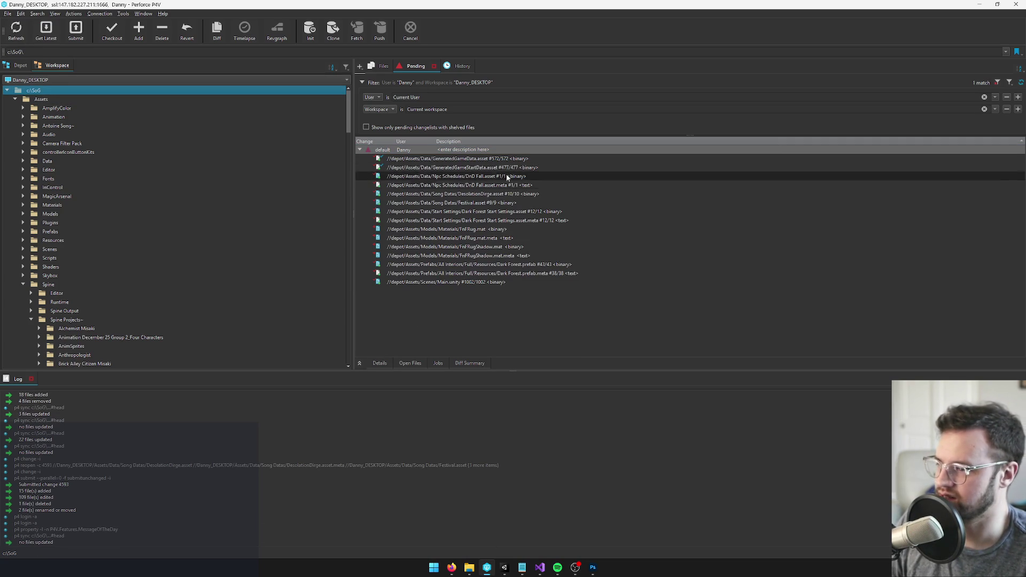
left_click(701, 199)
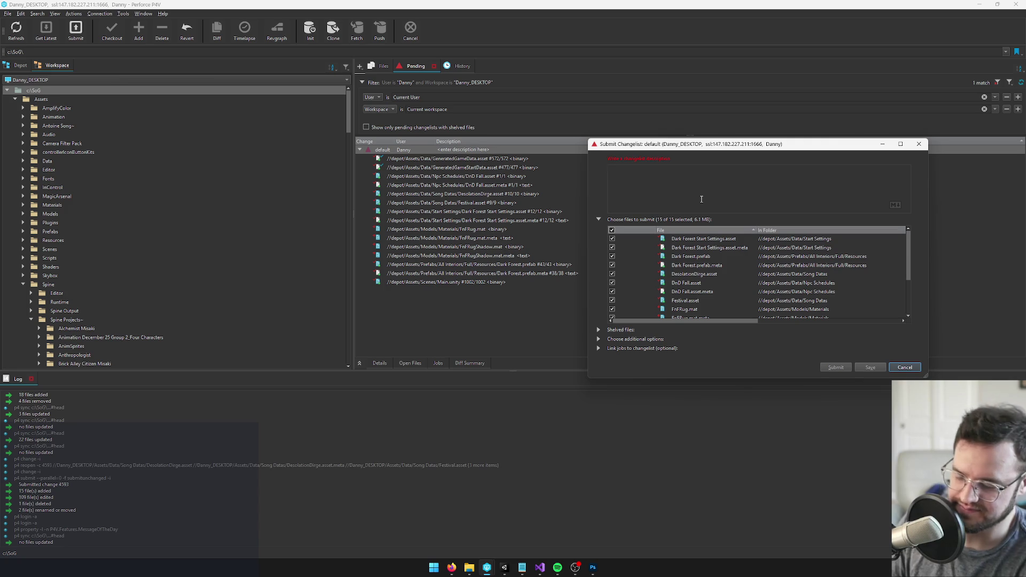
type("rug, lanterns,")
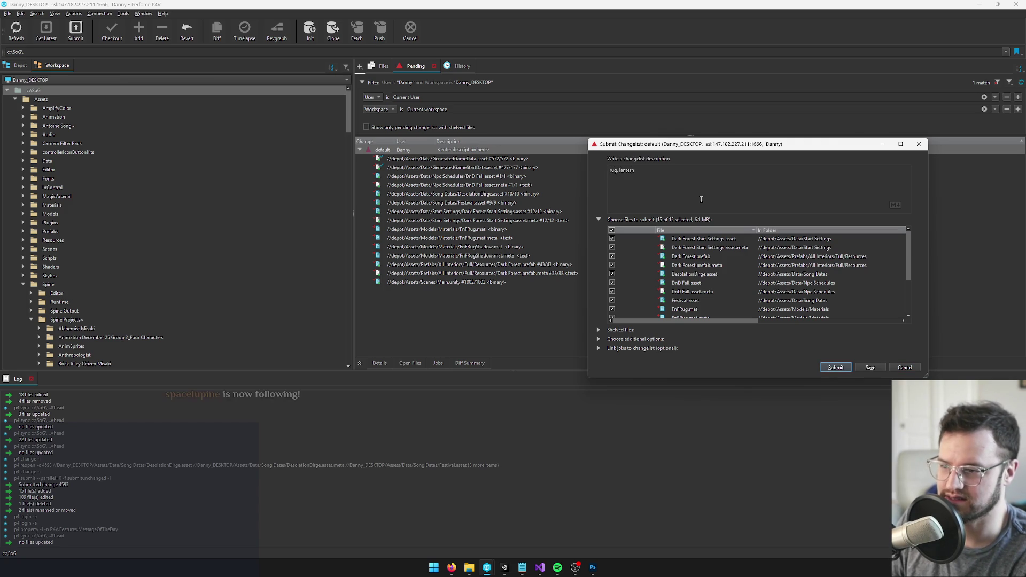
type(" cameras for dark forest fn")
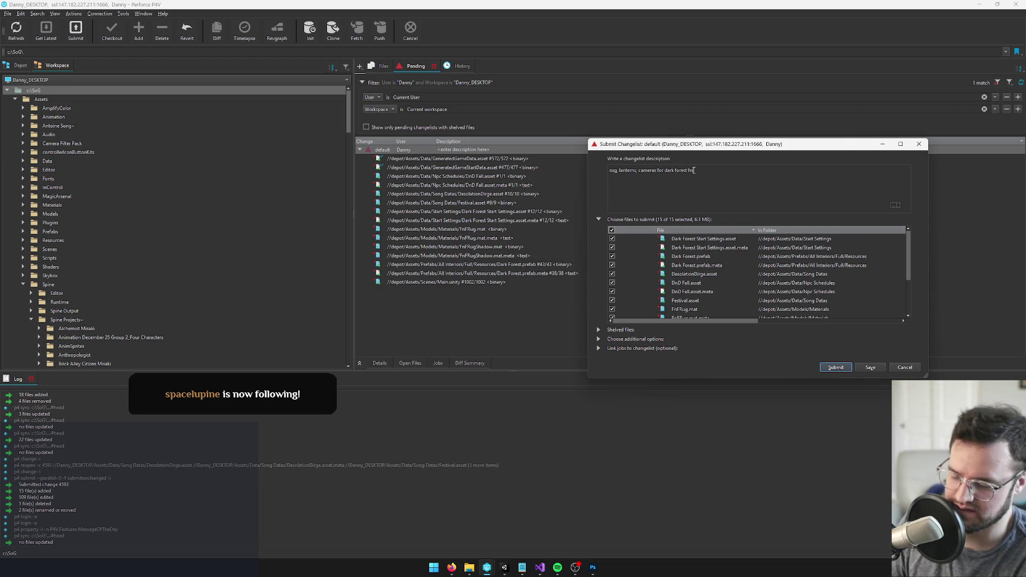
left_click(833, 370)
mouse_move(452, 568)
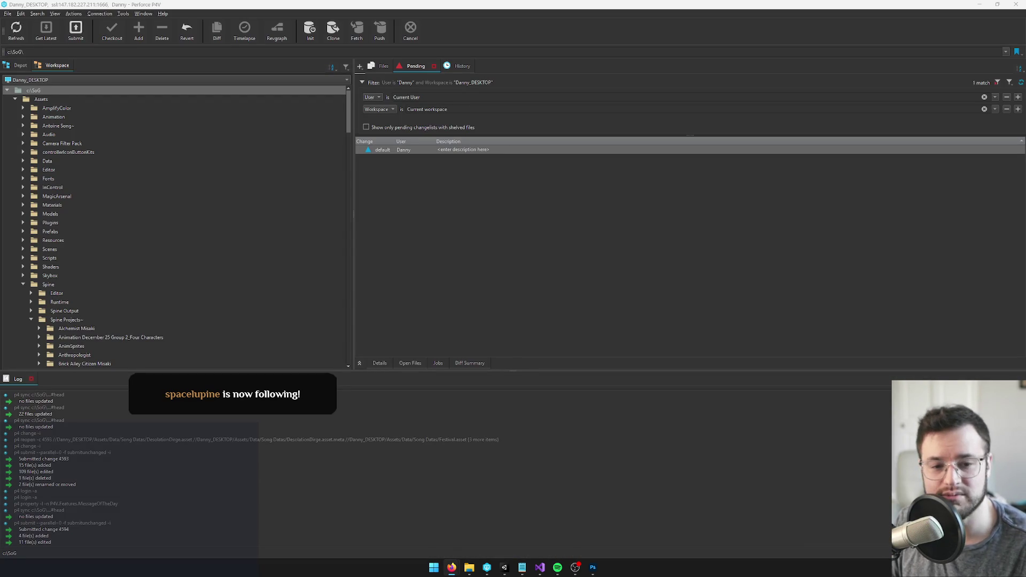
key("alt+Tab")
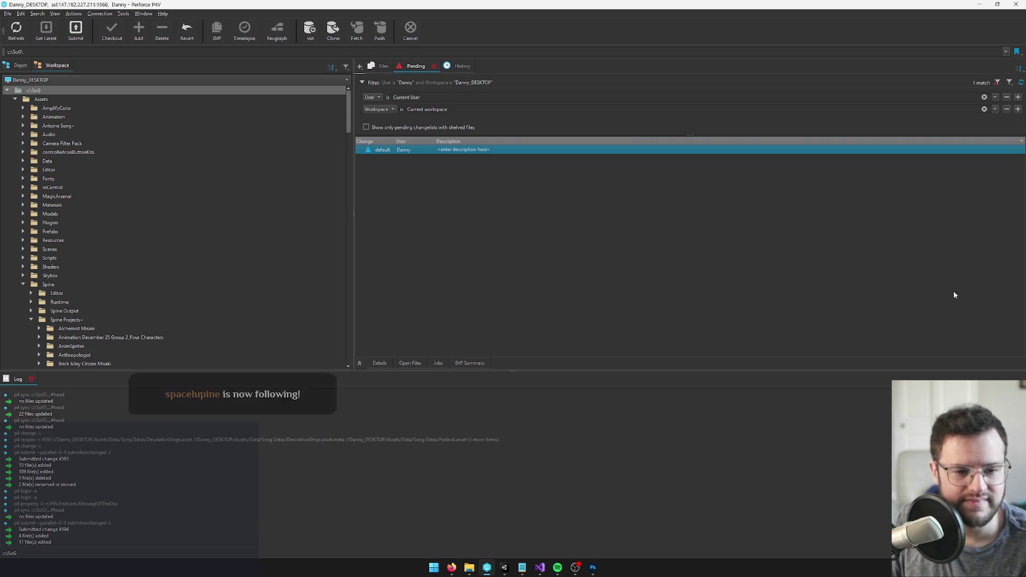
key("alt+Tab")
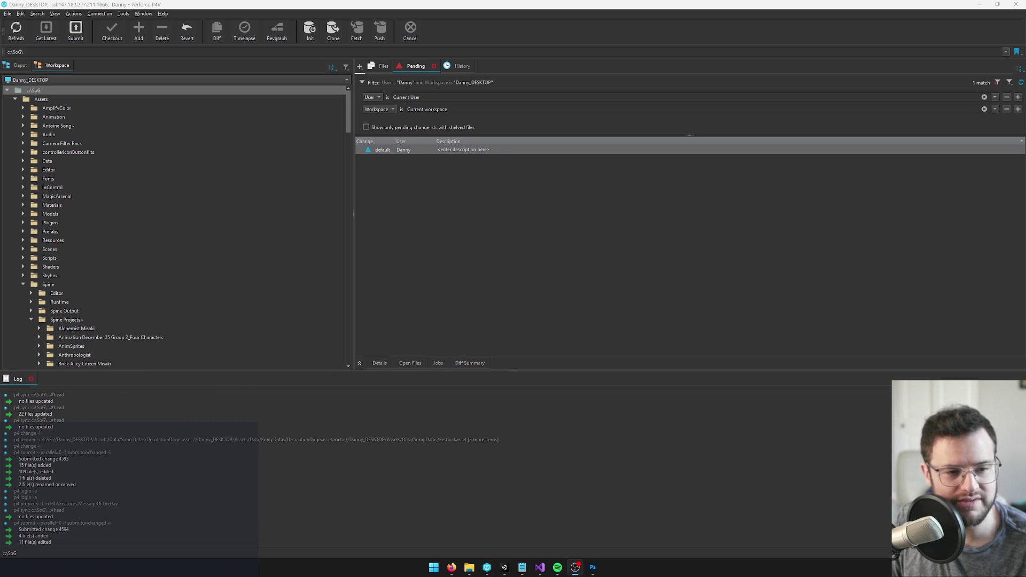
Clear Unity's console, select Player to inspect its components, then bring the Trello board forward.
left_click(504, 568)
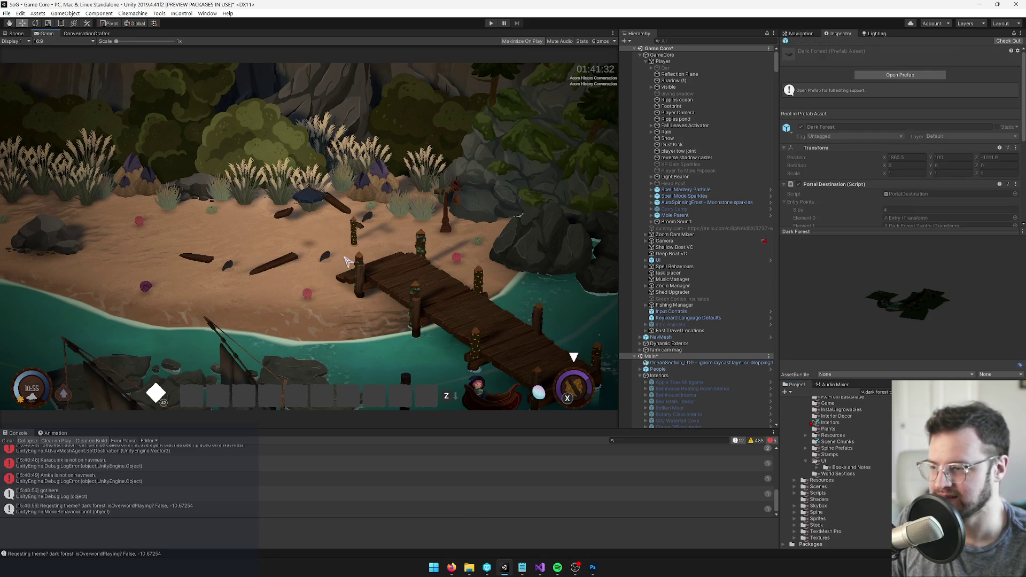
left_click(9, 441)
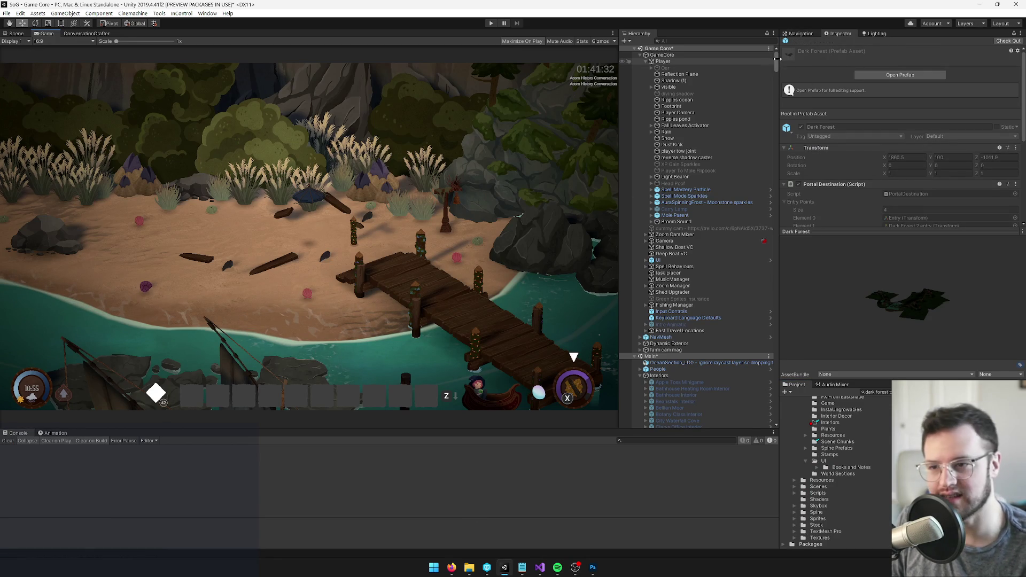
left_click(681, 61)
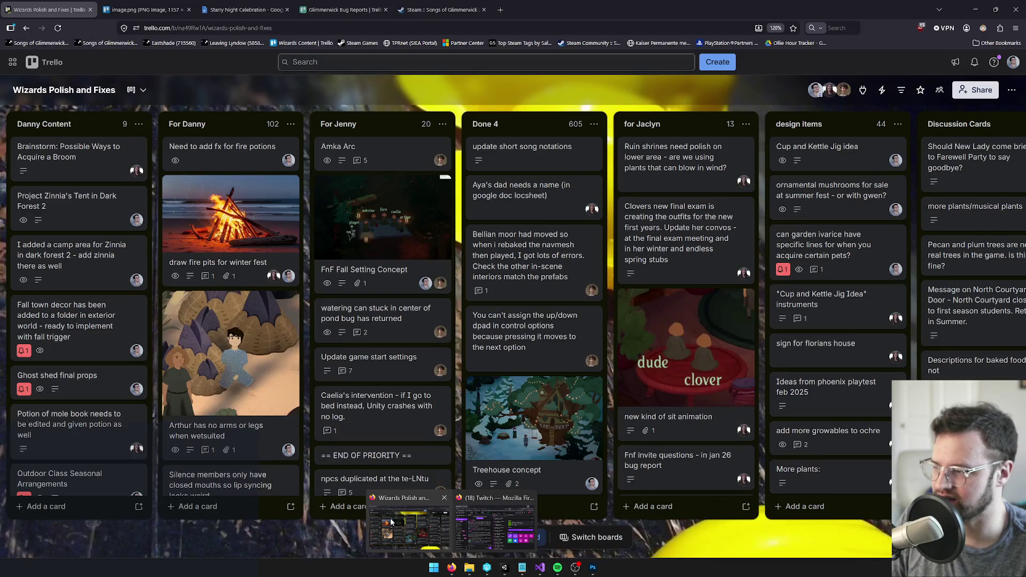
left_click(401, 527)
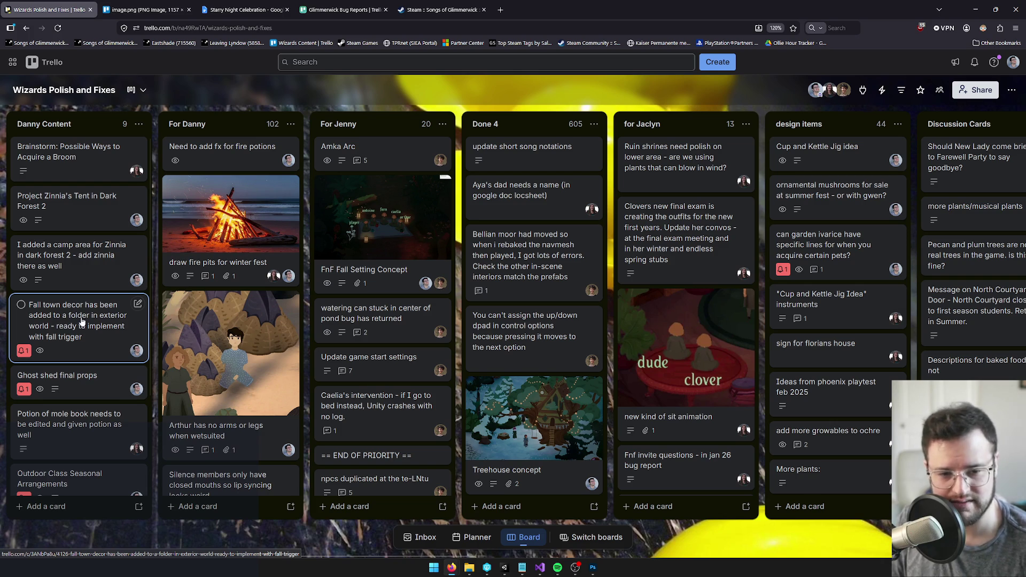
Open and read the Project Zinnia's Tent in Dark Forest 2 card, then close it.
scroll(86, 320, "down", 1)
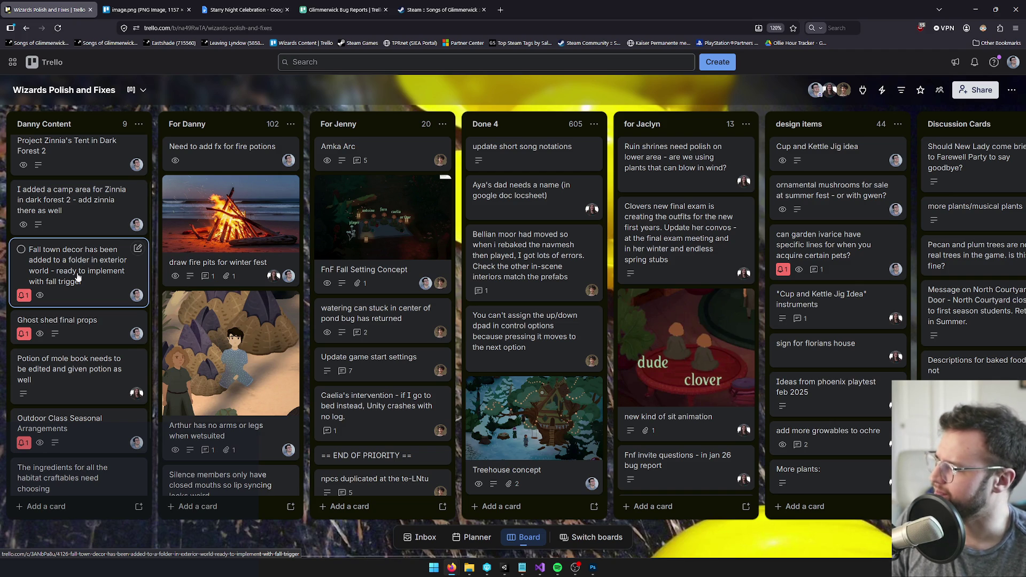
scroll(62, 219, "up", 2)
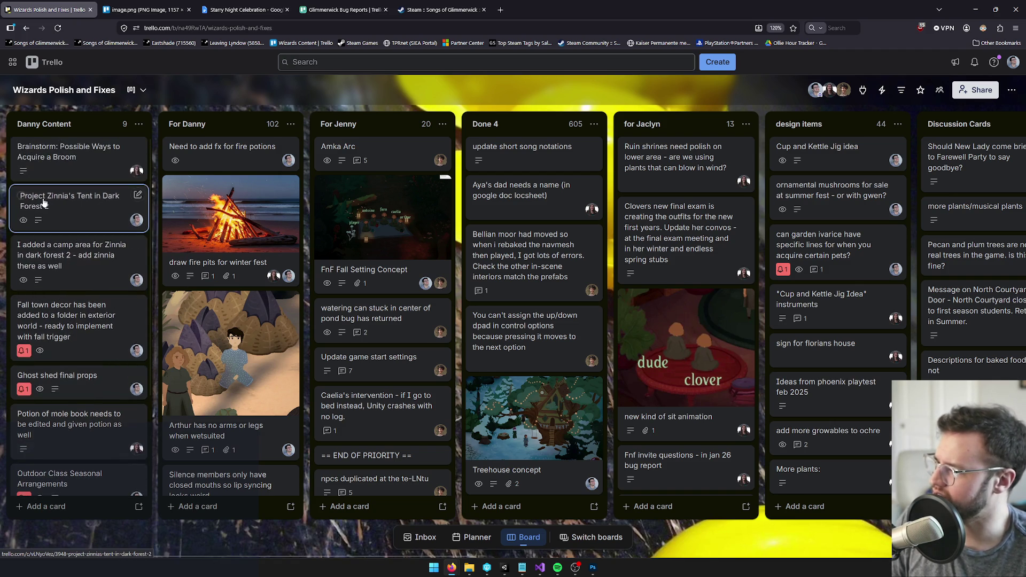
left_click(91, 212)
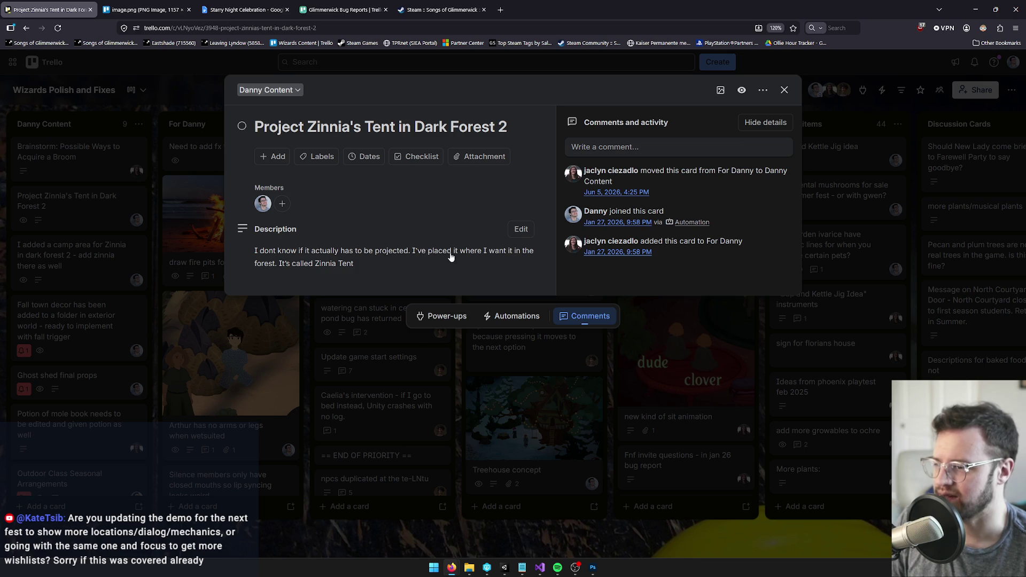
left_click(783, 90)
Read through the Zinnia camp area card's title and description, then return to Unity.
left_click(74, 247)
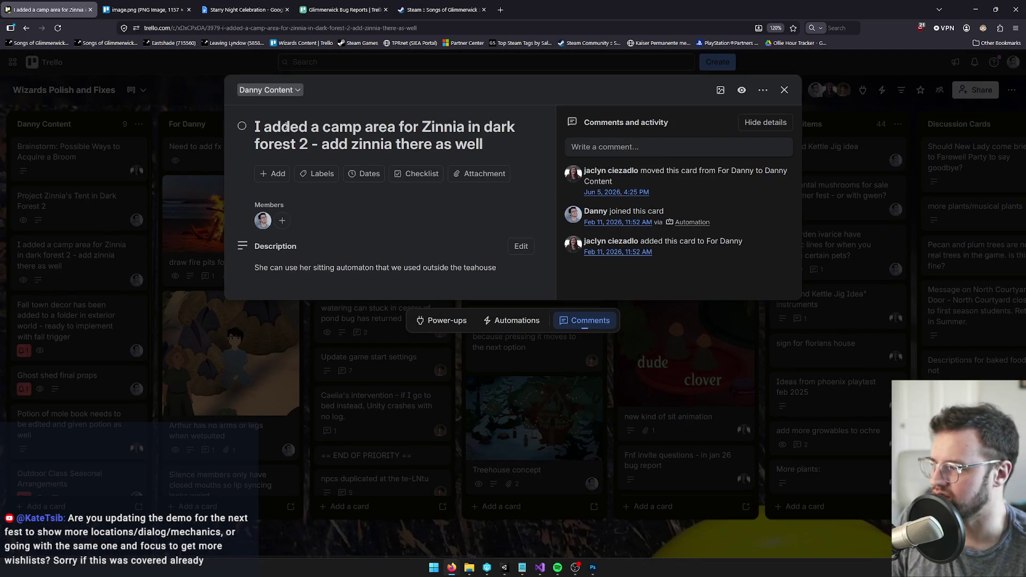
left_click_drag(264, 128, 357, 126)
left_click(355, 127)
left_click(445, 127)
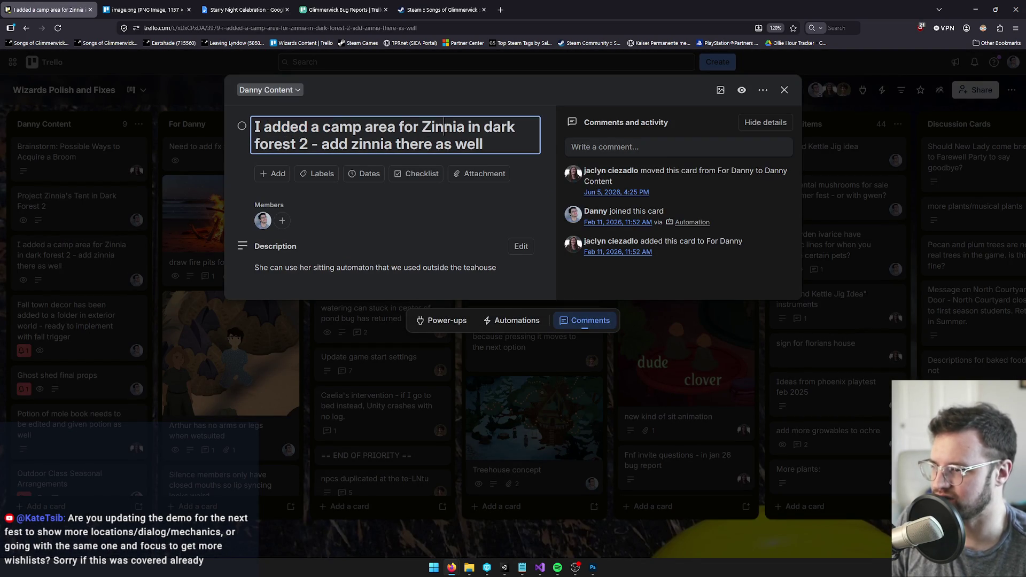
left_click(364, 269)
left_click(324, 303)
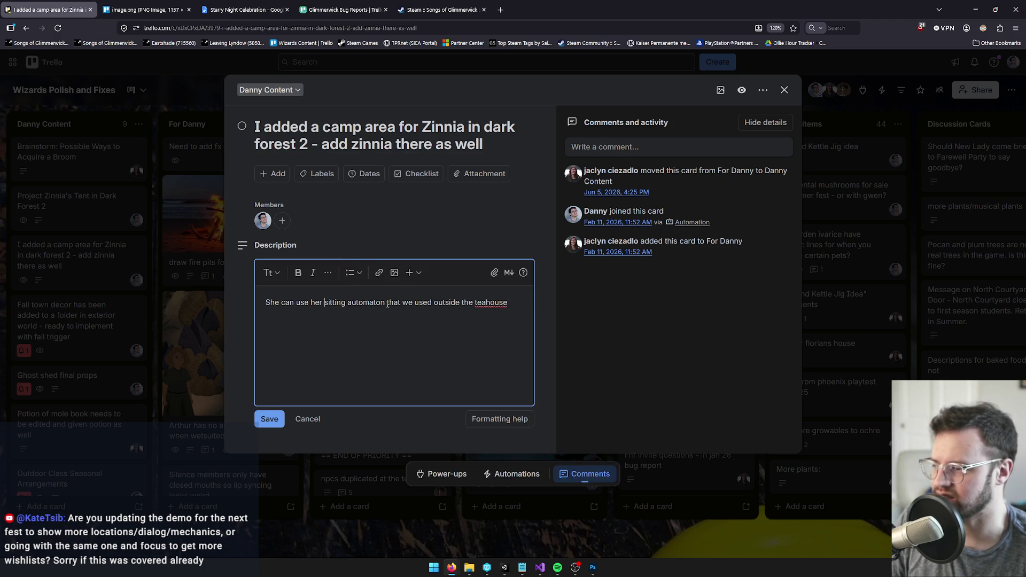
left_click(426, 328)
left_click(784, 91)
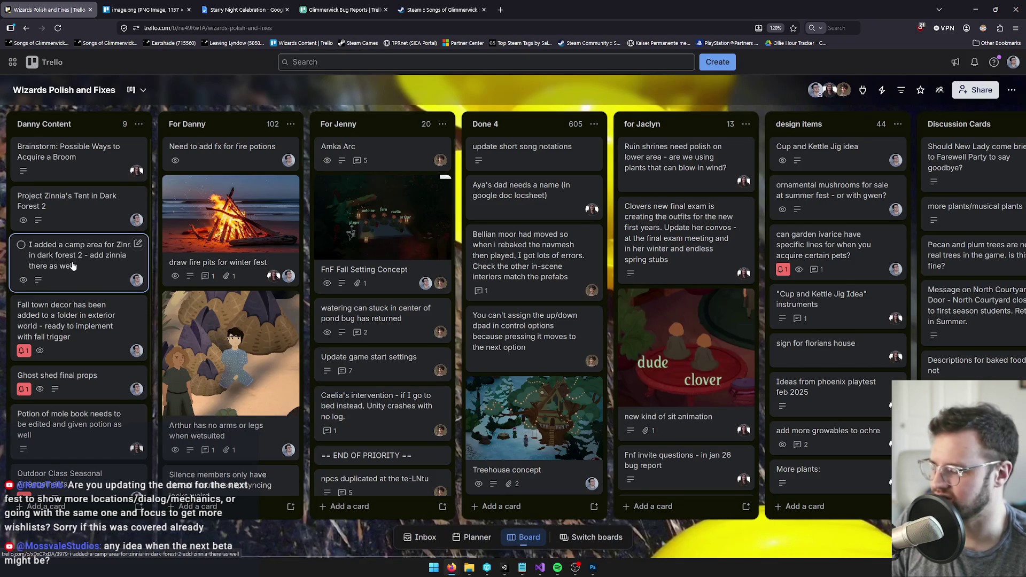
mouse_move(506, 567)
left_click(522, 549)
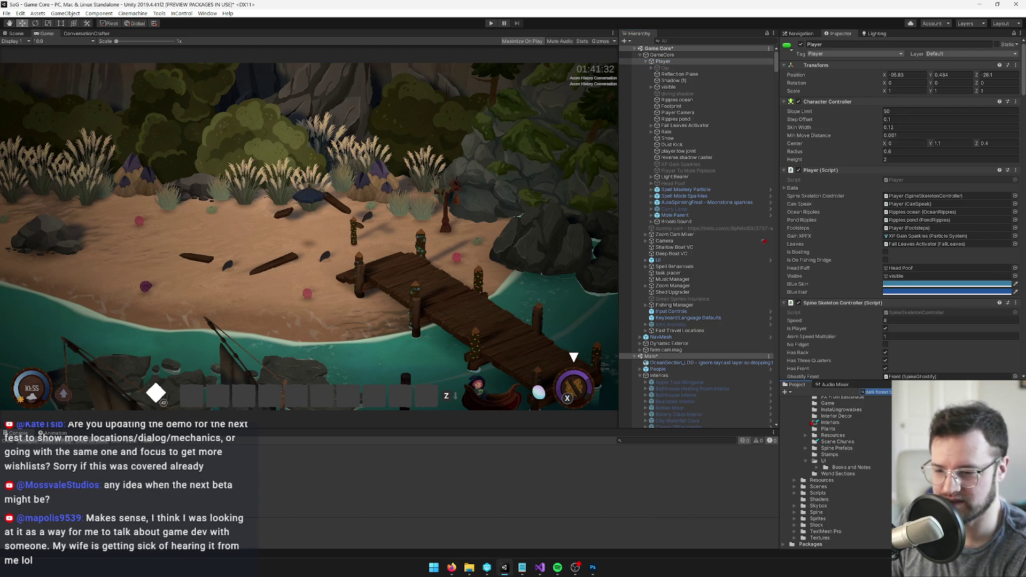
Open the Dark Forest 2 prefab in the Scene view and check it out in version control.
left_click(496, 556)
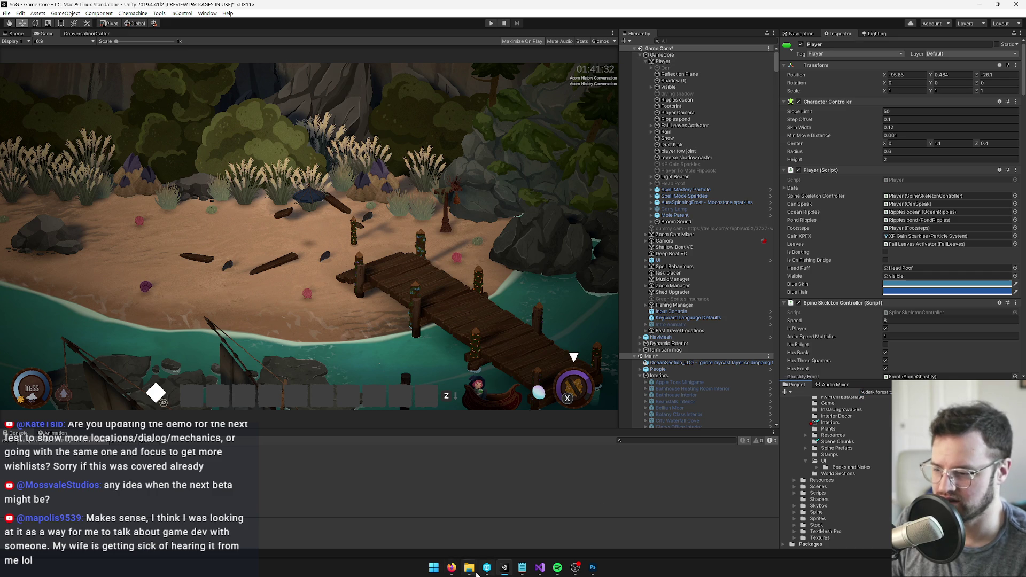
left_click(487, 568)
key("alt+Tab")
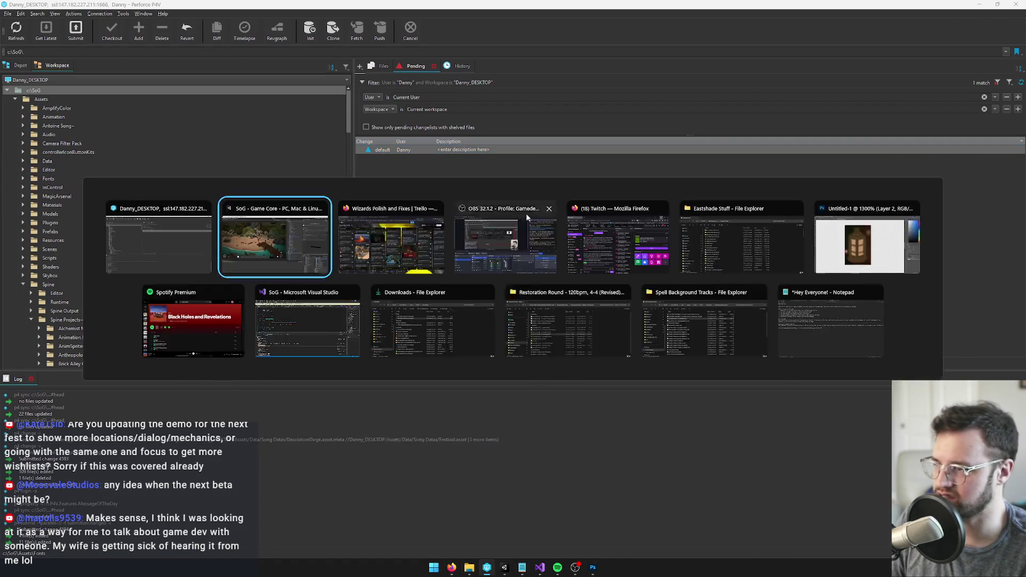
left_click(896, 76)
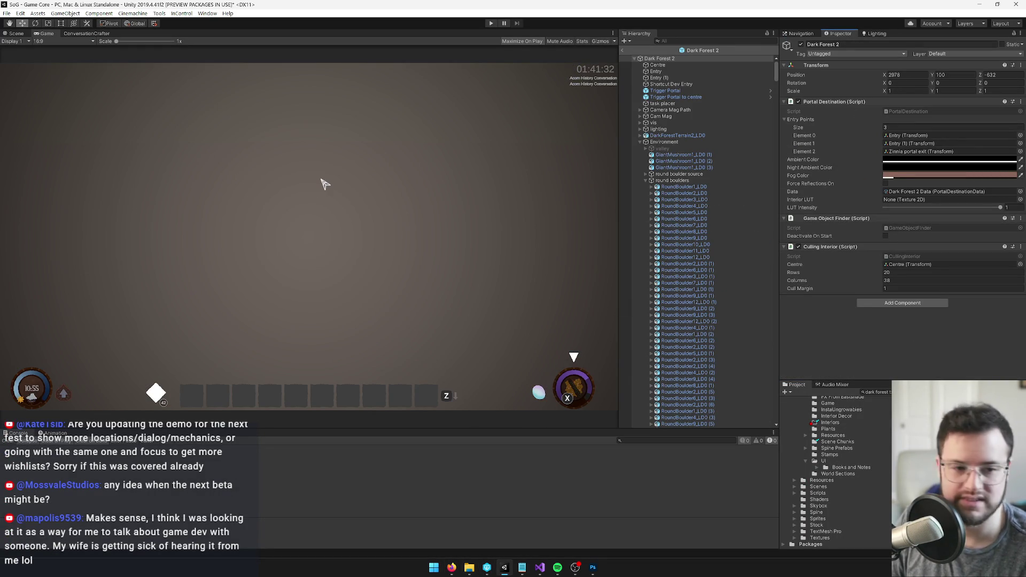
left_click(15, 34)
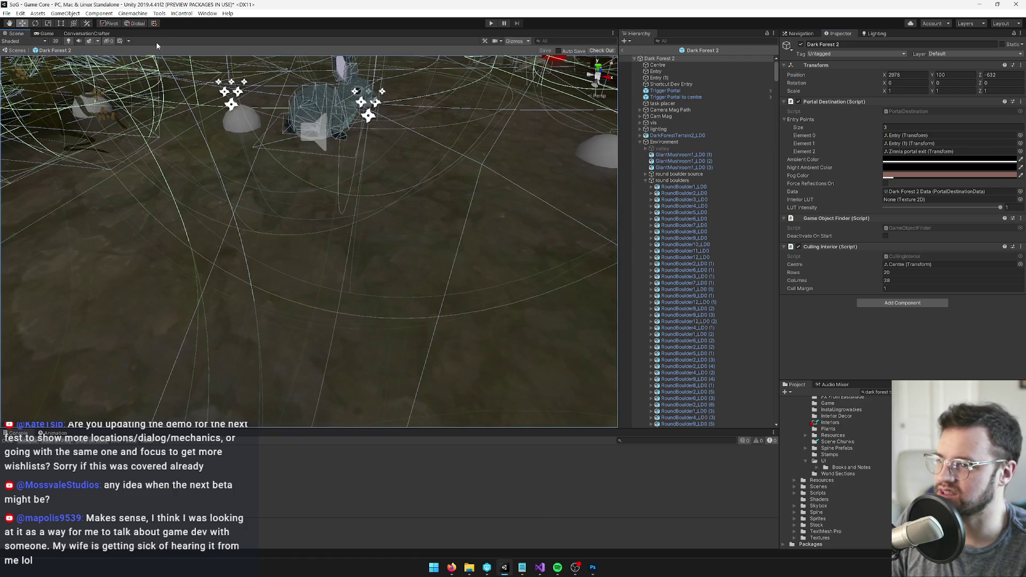
left_click(599, 51)
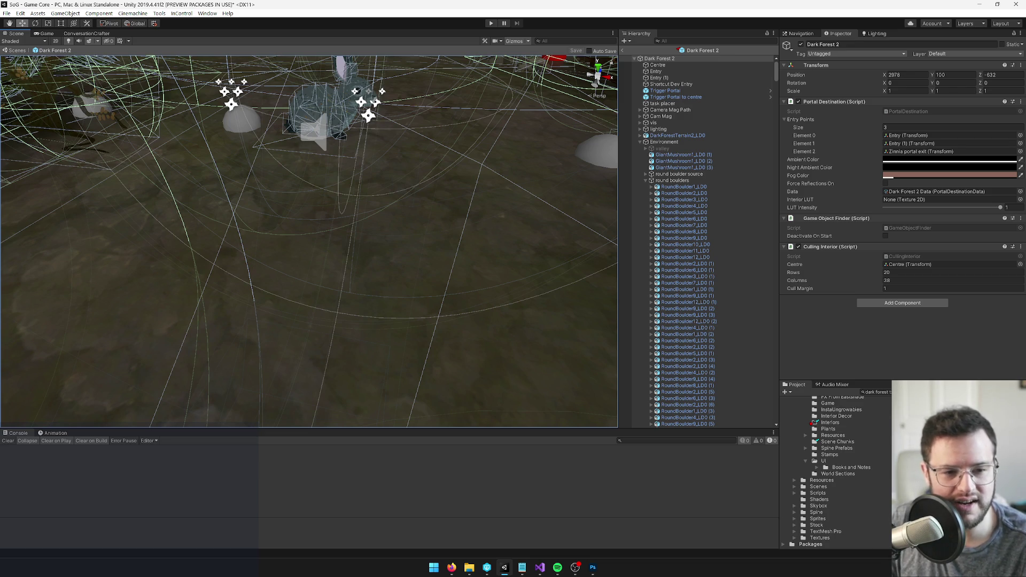
key("alt+Tab")
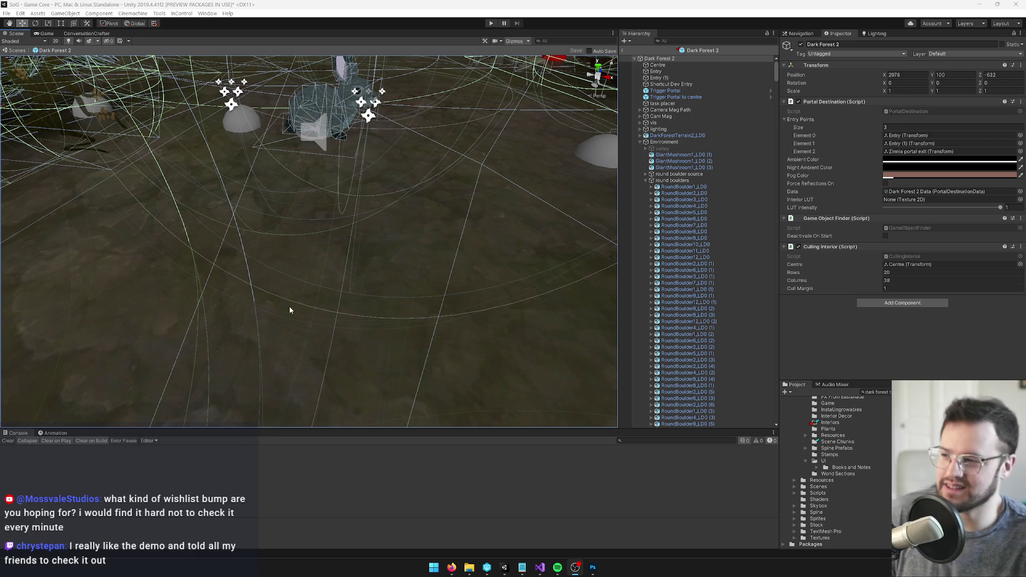
Collapse the round boulders group and zoom and orbit out over the Dark Forest 2 forest.
left_click(683, 180)
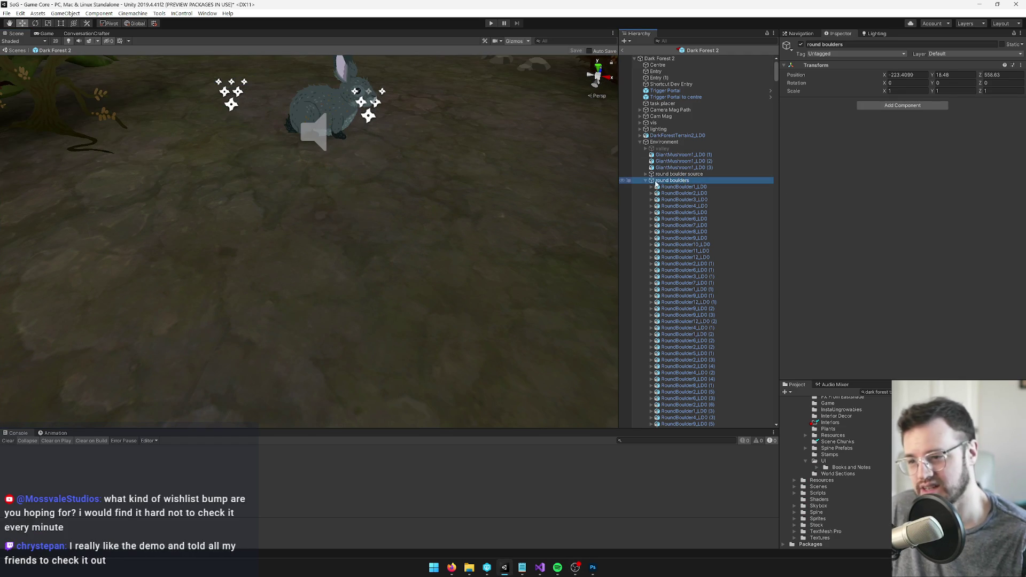
left_click(646, 181)
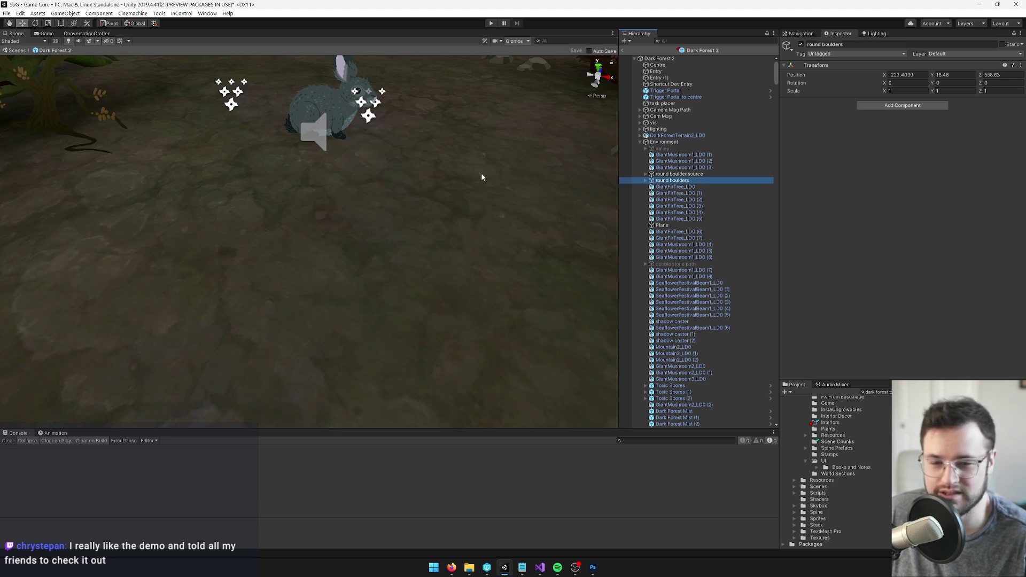
scroll(442, 165, "down", 10)
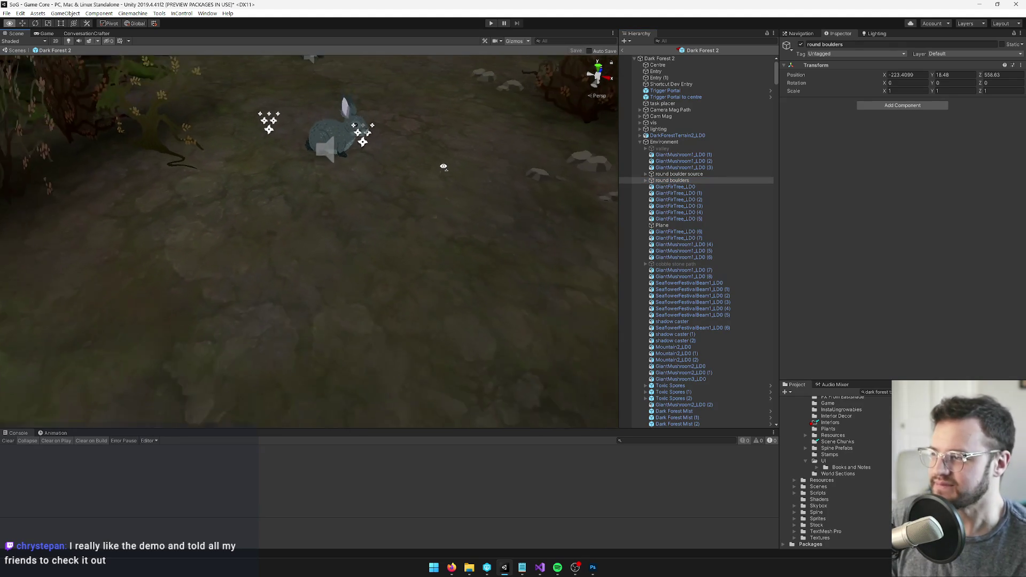
scroll(411, 186, "down", 5)
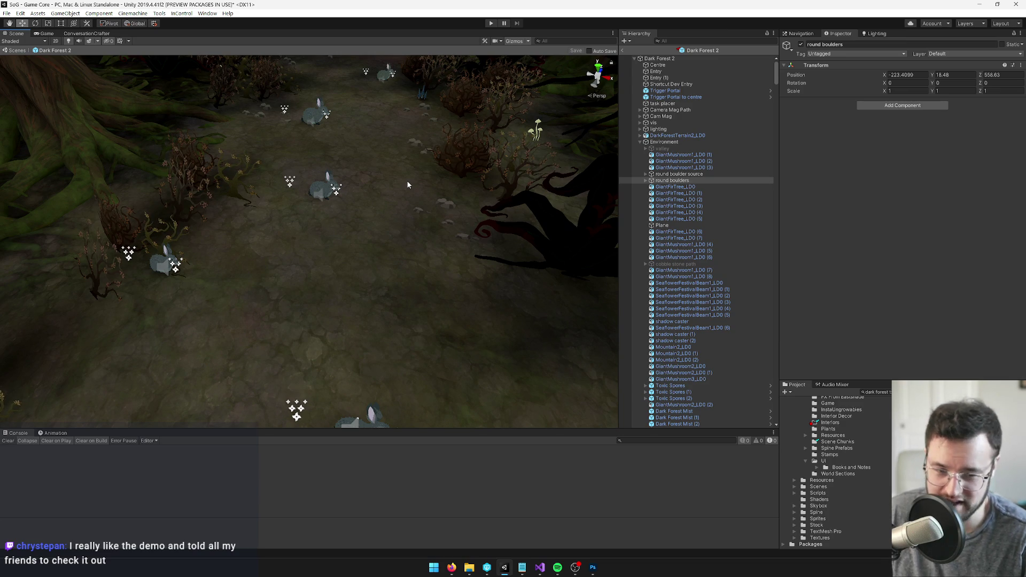
left_click_drag(407, 184, 379, 163)
scroll(380, 164, "down", 5)
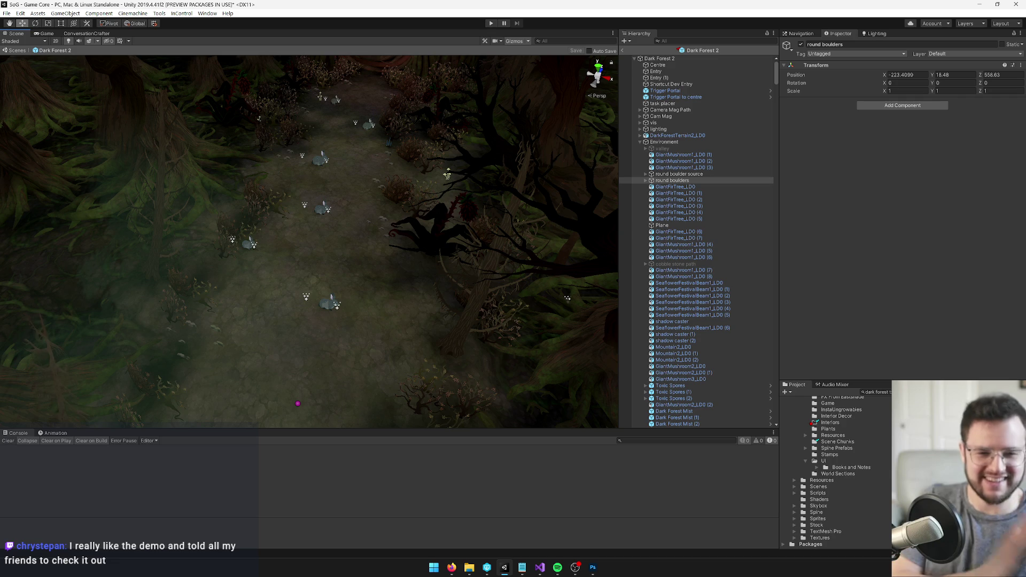
mouse_move(392, 174)
left_mouse_down()
mouse_move(396, 98)
mouse_move(432, 145)
left_mouse_up()
Find Zinnia Tent with a 'zinni' Hierarchy search, frame and orbit it, then show the Game view.
left_click(670, 40)
type("zinni")
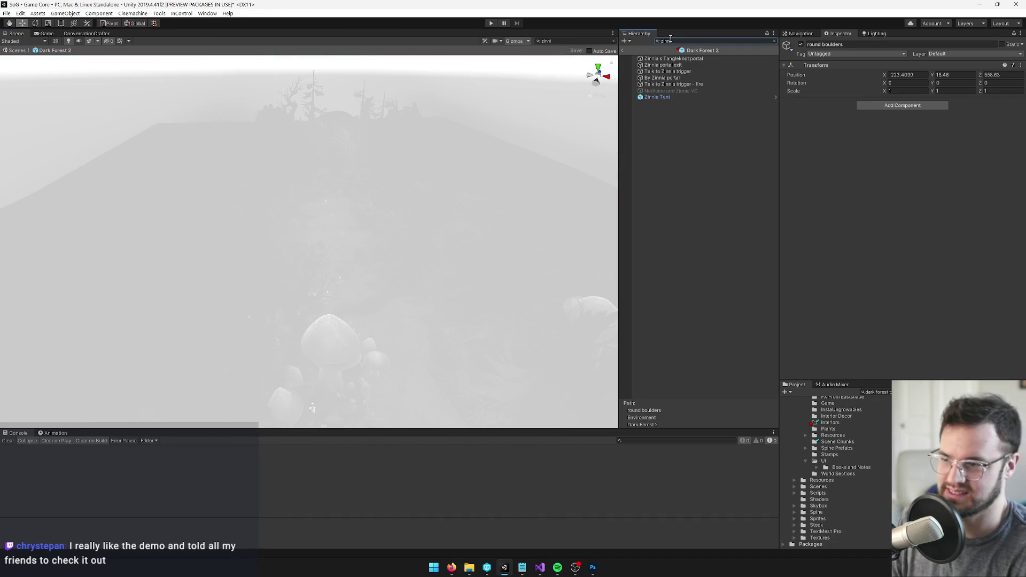
left_click(663, 97)
left_click(775, 41)
key("f")
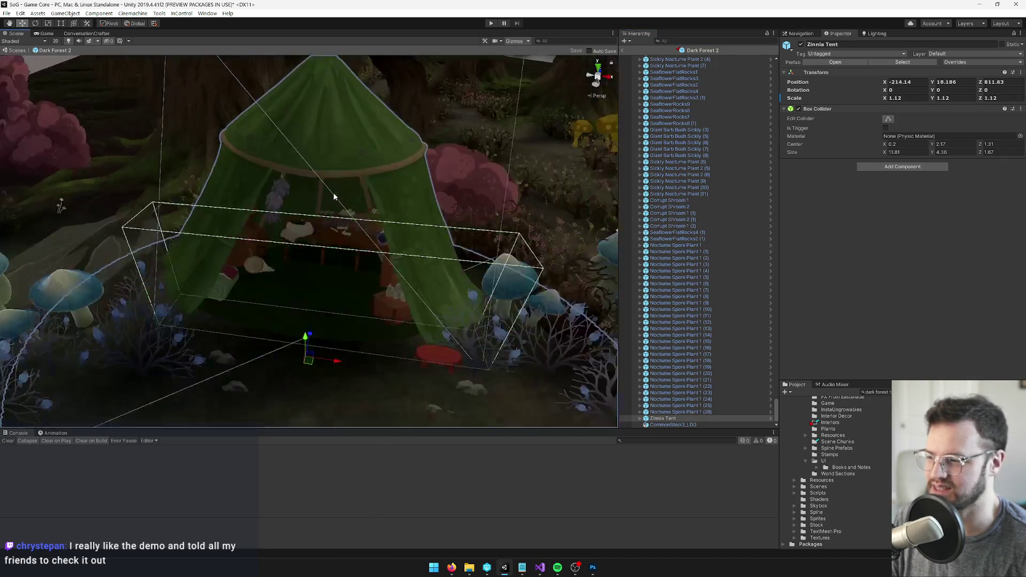
scroll(342, 200, "down", 5)
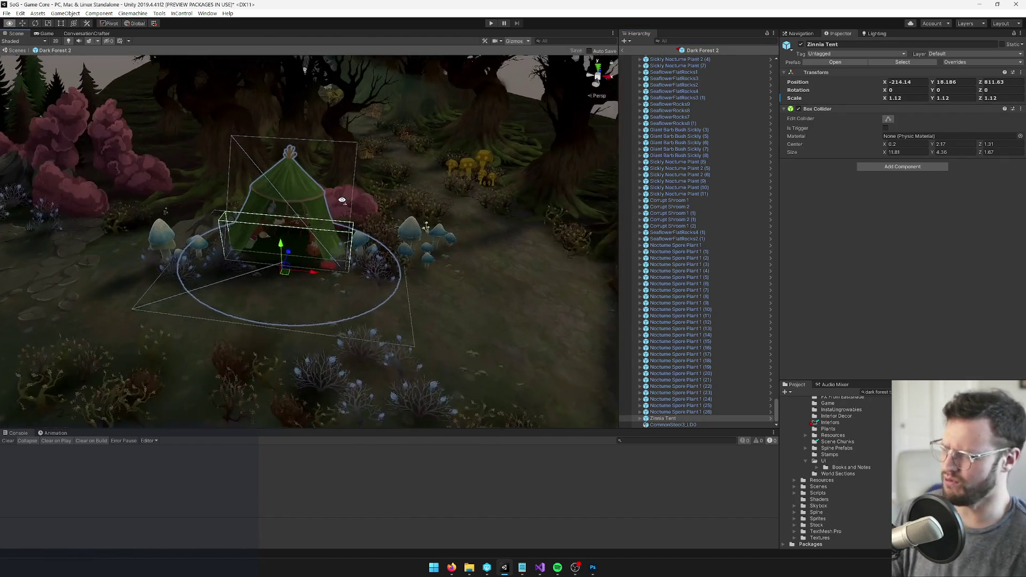
mouse_move(342, 199)
left_mouse_down()
mouse_move(176, 199)
mouse_move(360, 198)
left_mouse_up()
scroll(359, 198, "up", 10)
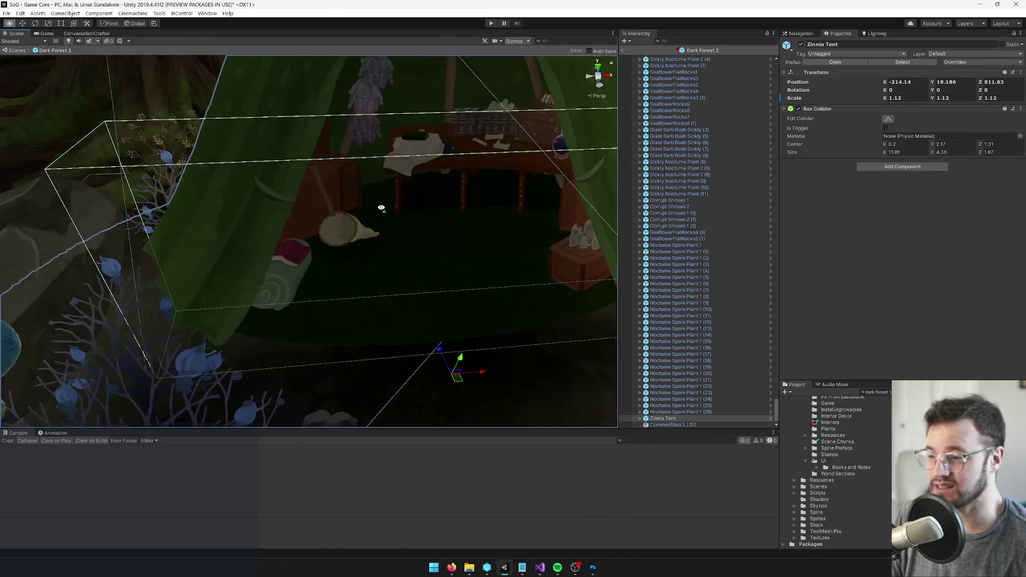
scroll(381, 208, "down", 10)
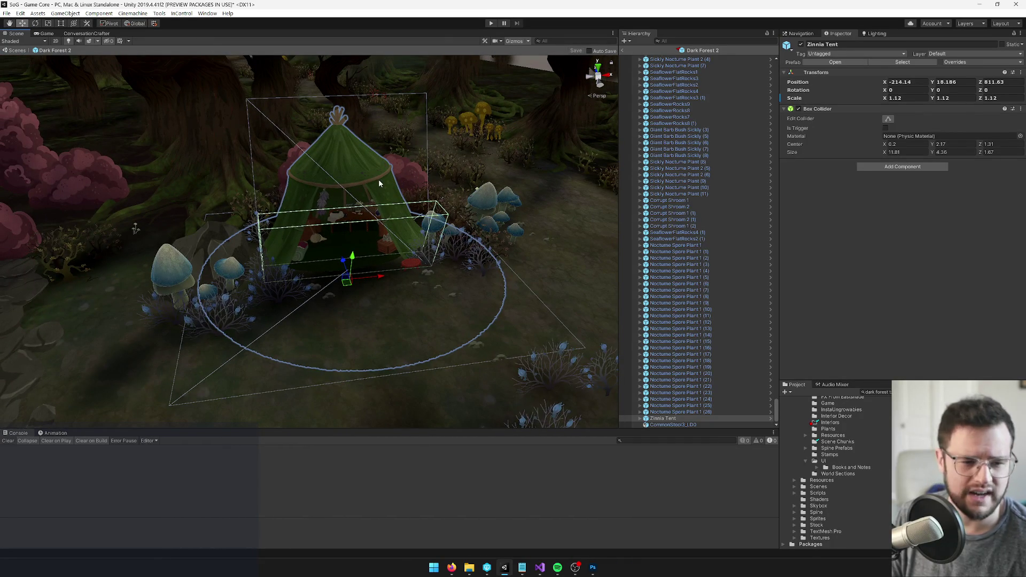
left_click(52, 35)
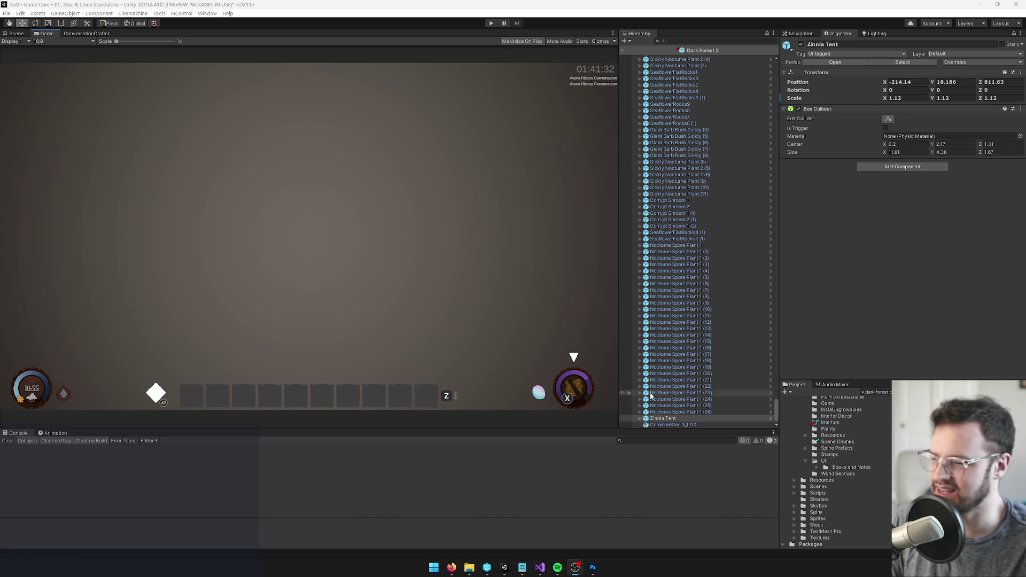
Select the tent's quad and ping its Zinnia Tent material texture in Sprites/Buildings.
left_click(643, 419)
left_click(641, 418)
left_click(668, 418)
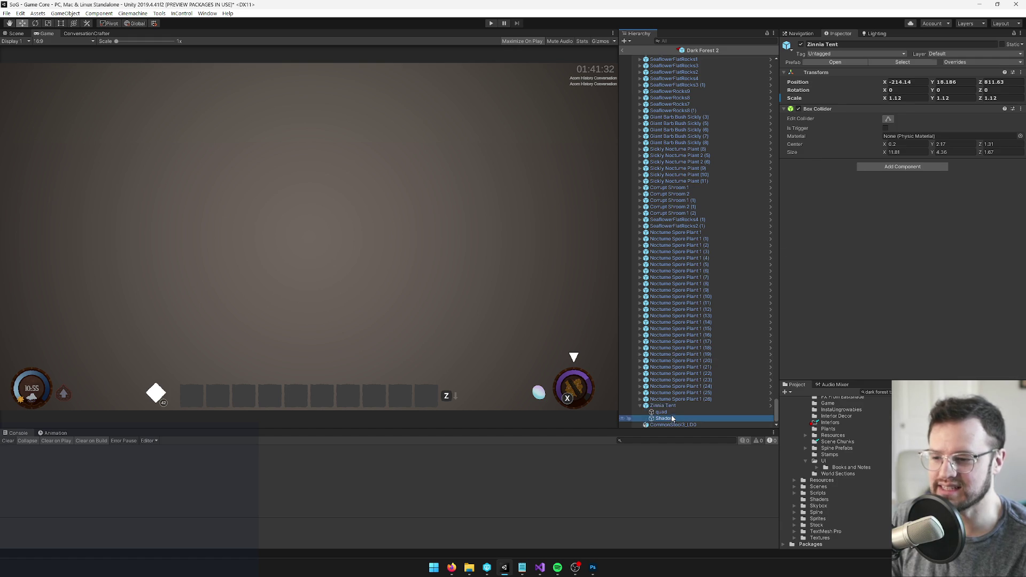
left_click(672, 412)
left_click(908, 147)
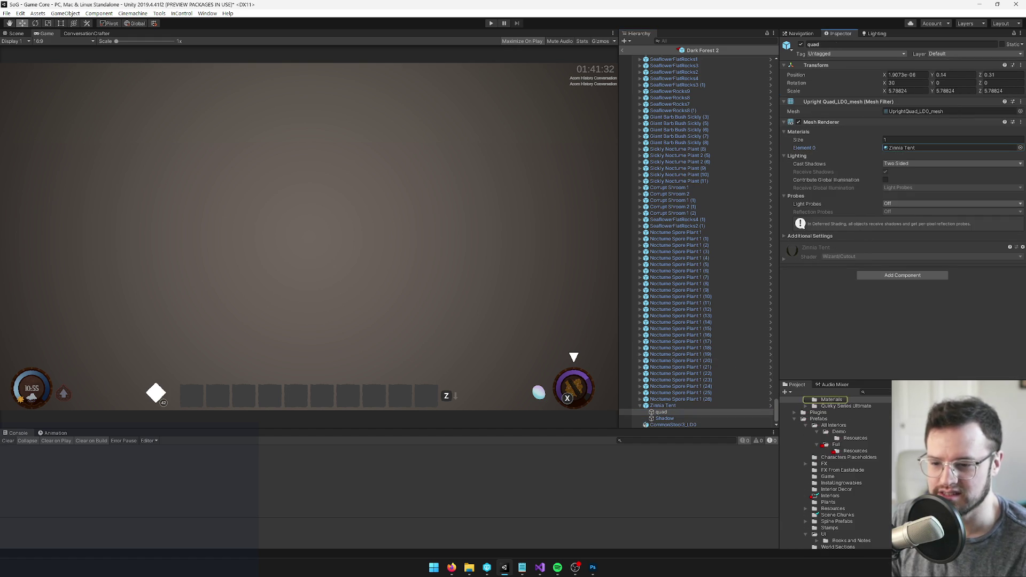
double_click(909, 148)
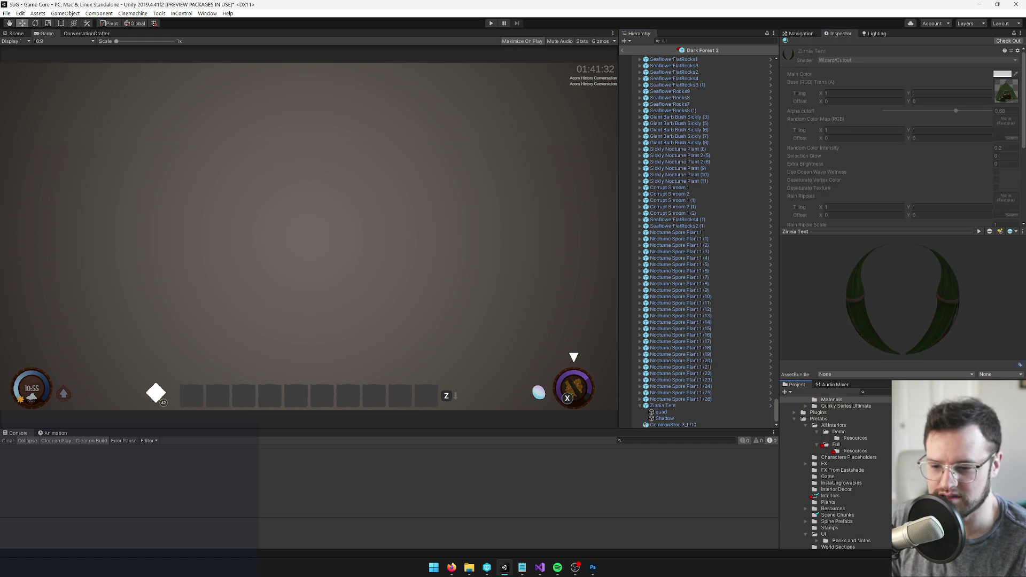
left_click(1008, 92)
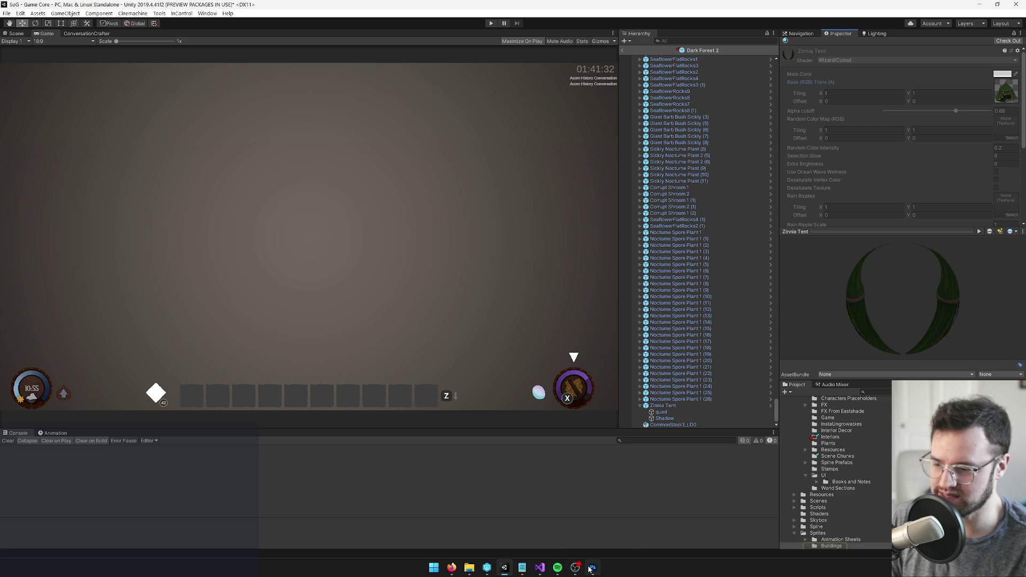
mouse_move(592, 571)
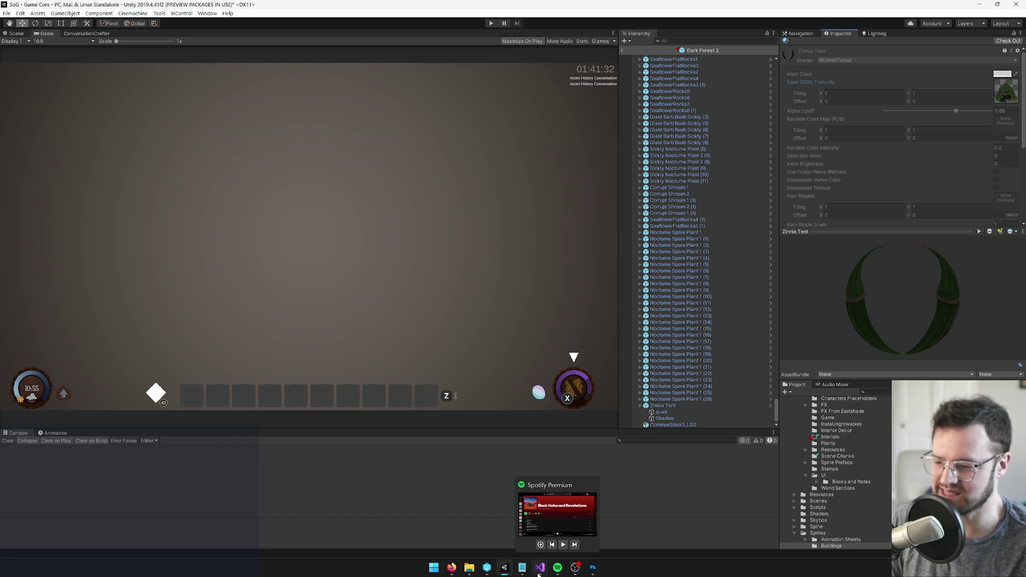
In P4V, open AmkaTreehouse.blend from Assets > Models > blends~ in Blender.
left_click(487, 568)
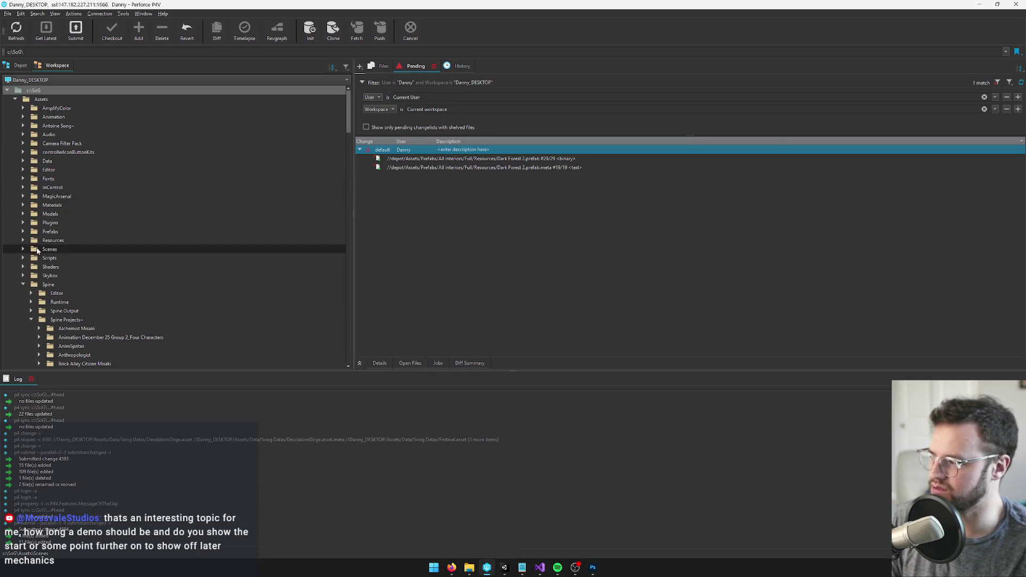
double_click(28, 212)
left_click(30, 223)
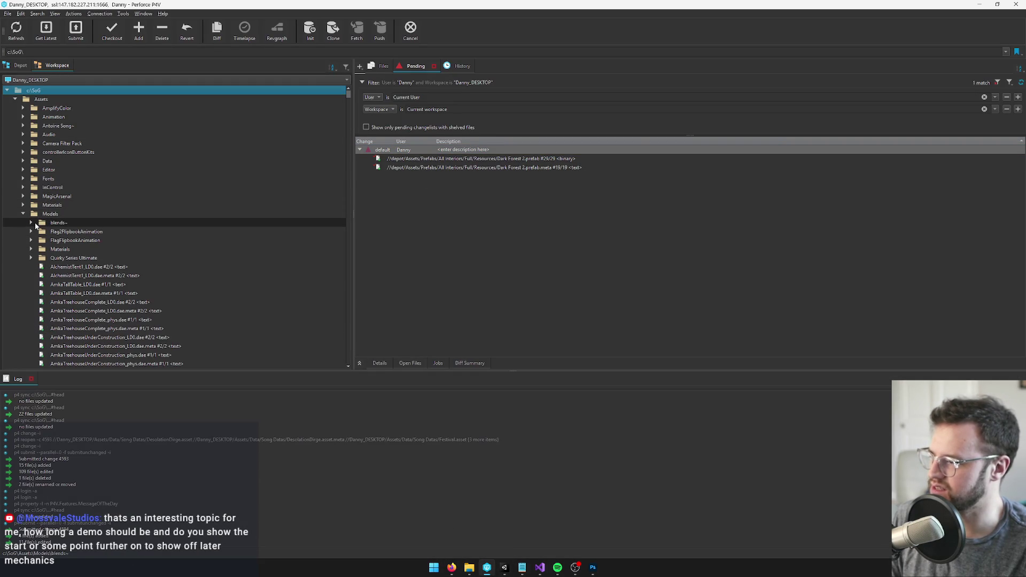
left_click(30, 223)
left_click(81, 232)
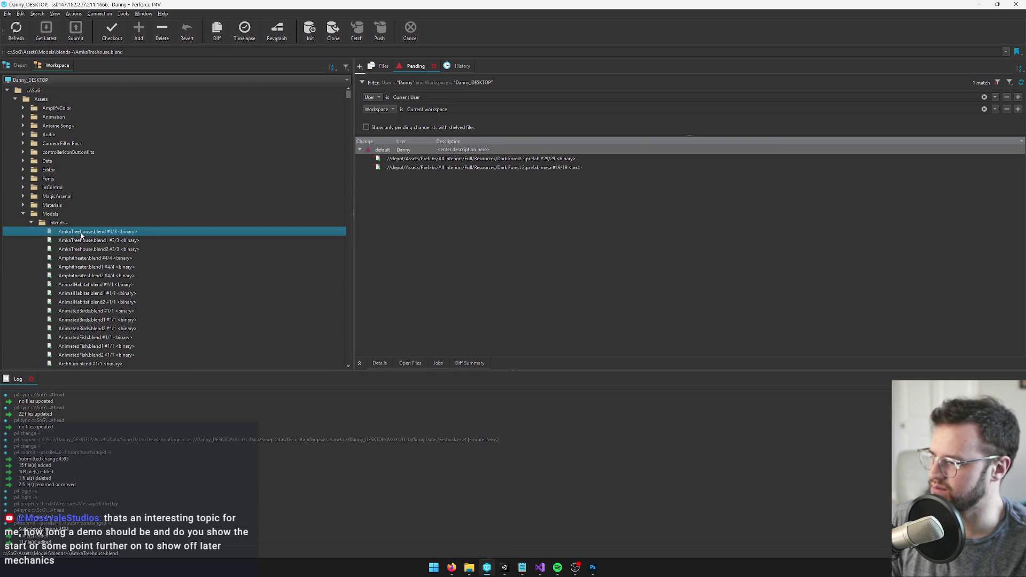
double_click(289, 249)
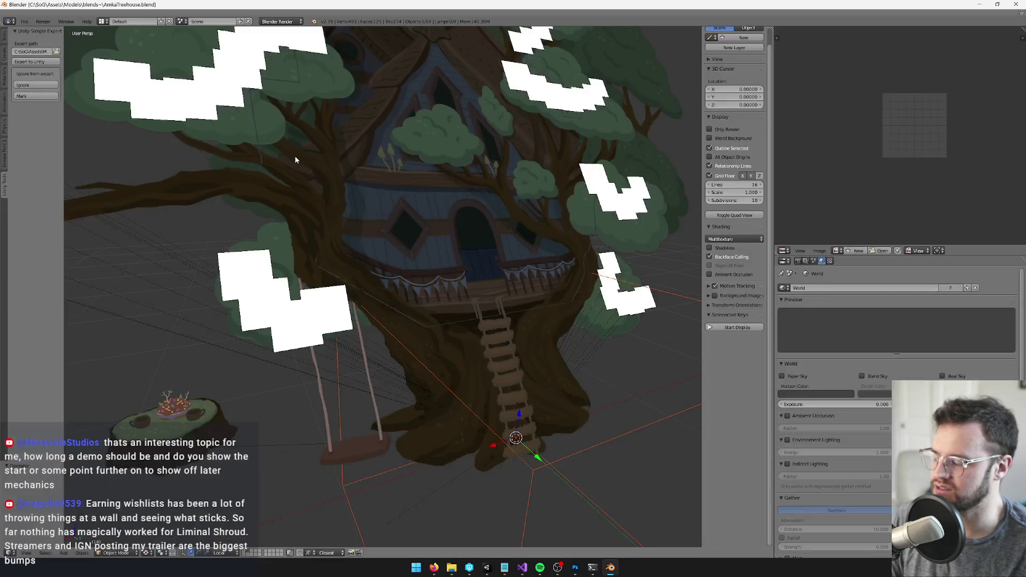
Reload the start-up file to replace the treehouse with an empty scene.
left_click(25, 22)
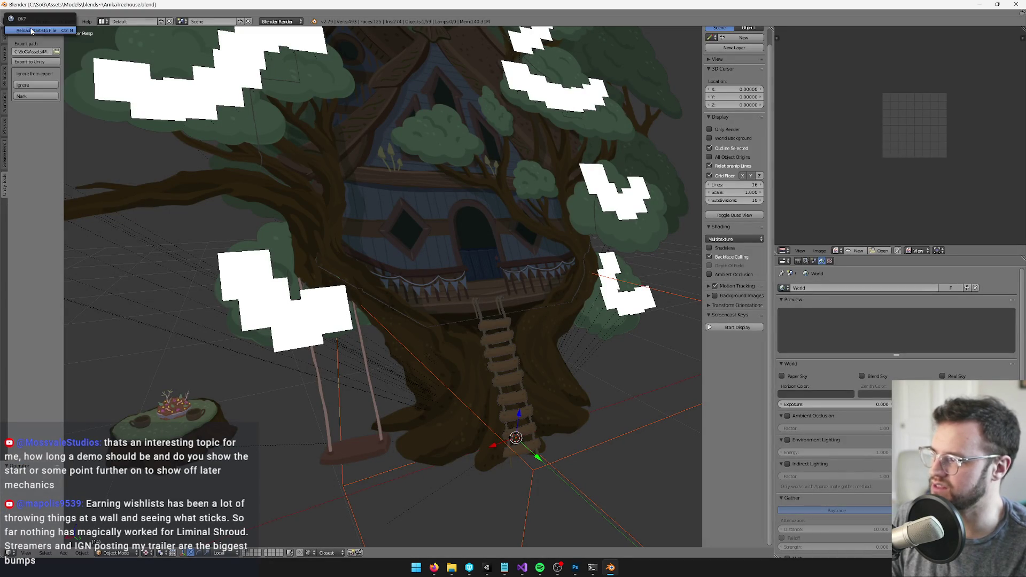
left_click(24, 21)
left_click(32, 29)
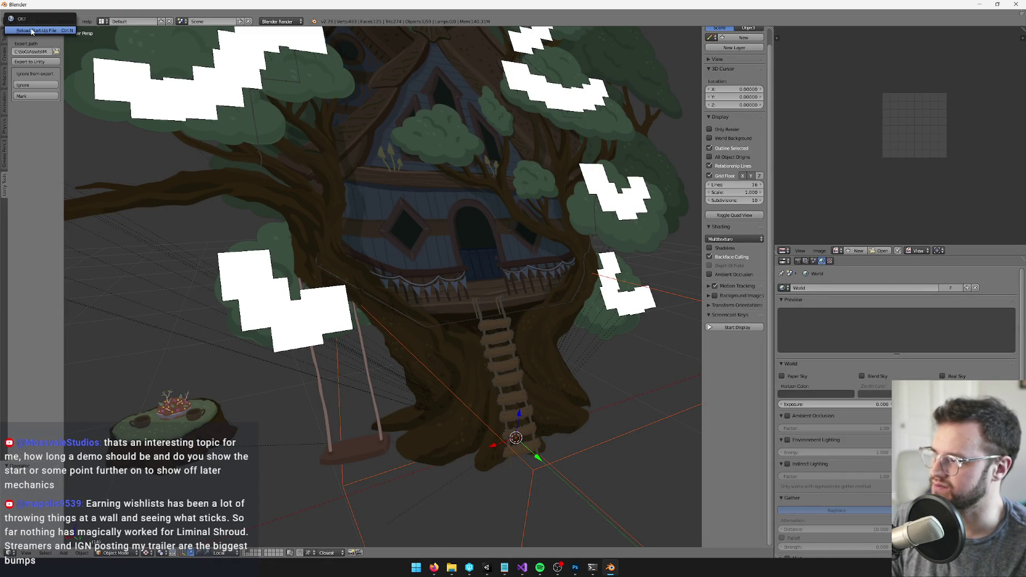
key("Return")
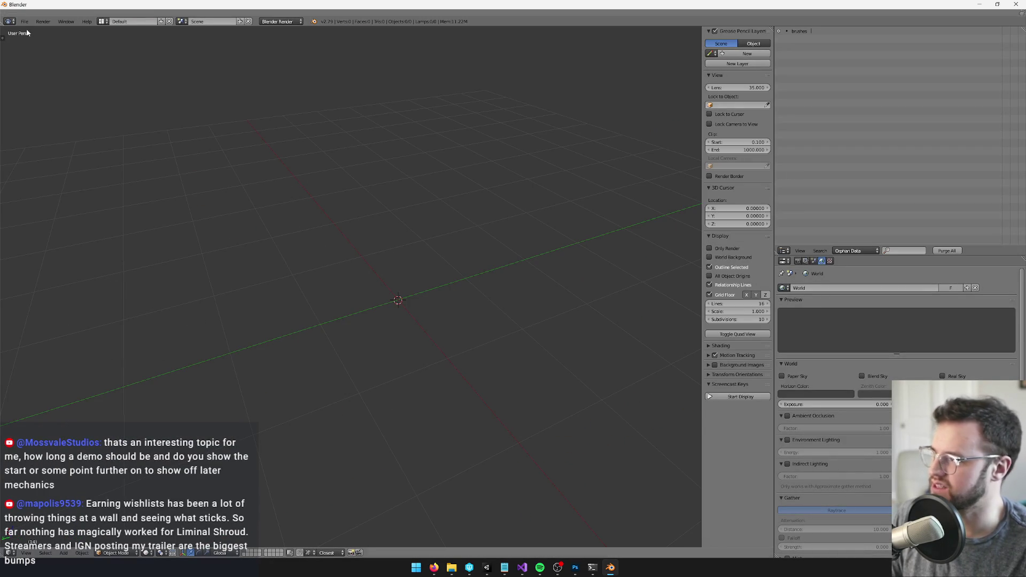
Save the new scene as ZinniaTent.blend in the blends~ folder.
left_click(24, 21)
left_click(39, 91)
left_click(118, 45)
type("ZinniaTent")
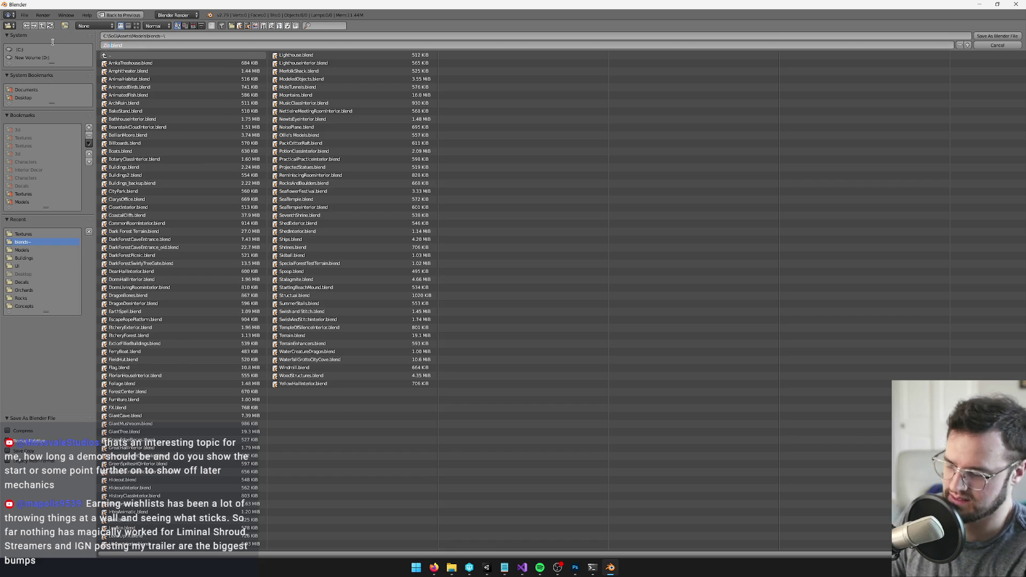
left_click(1012, 38)
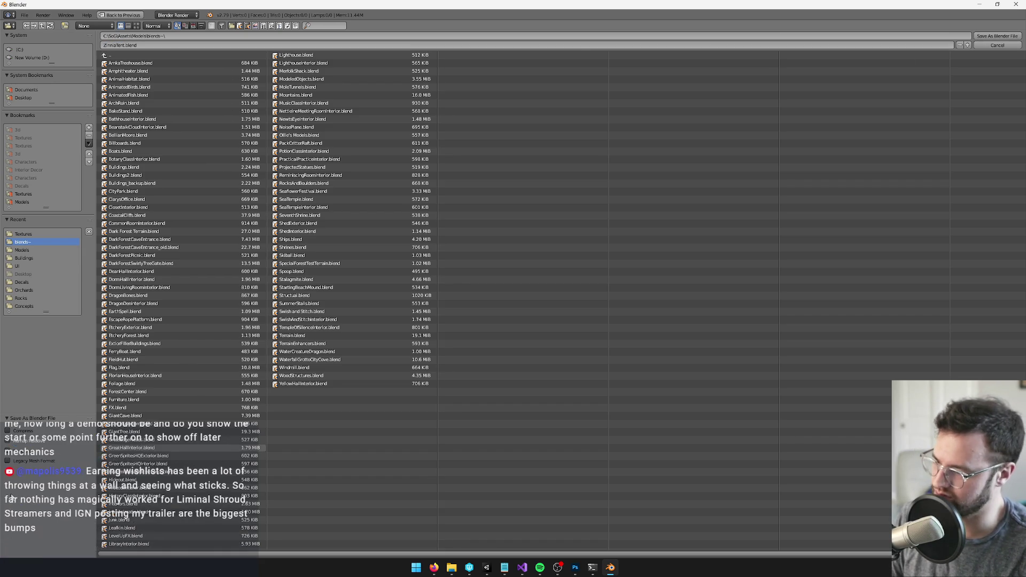
left_click(997, 38)
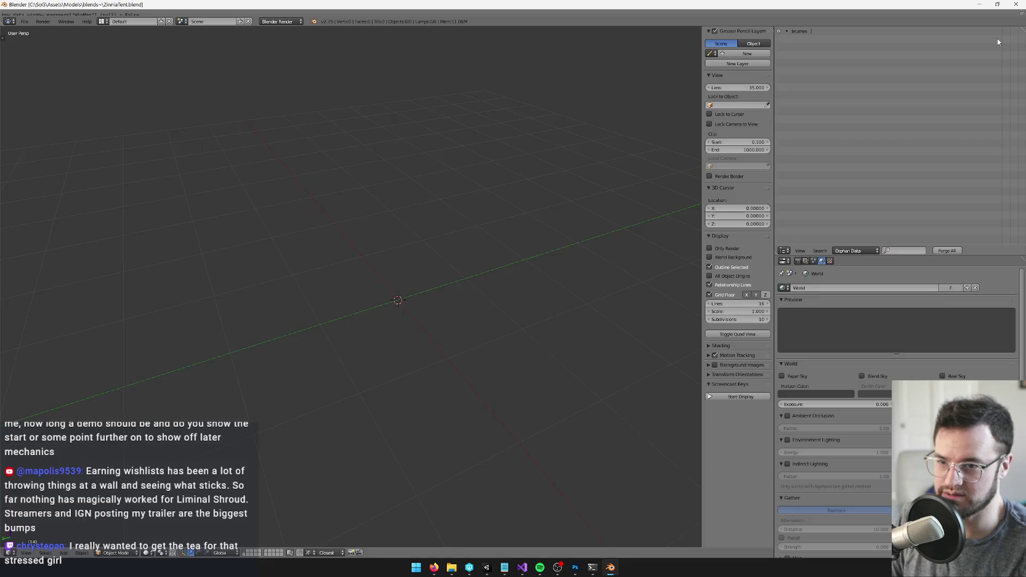
Add a plane and shift its geometry along X so the origin sits on one edge.
key("shift+a")
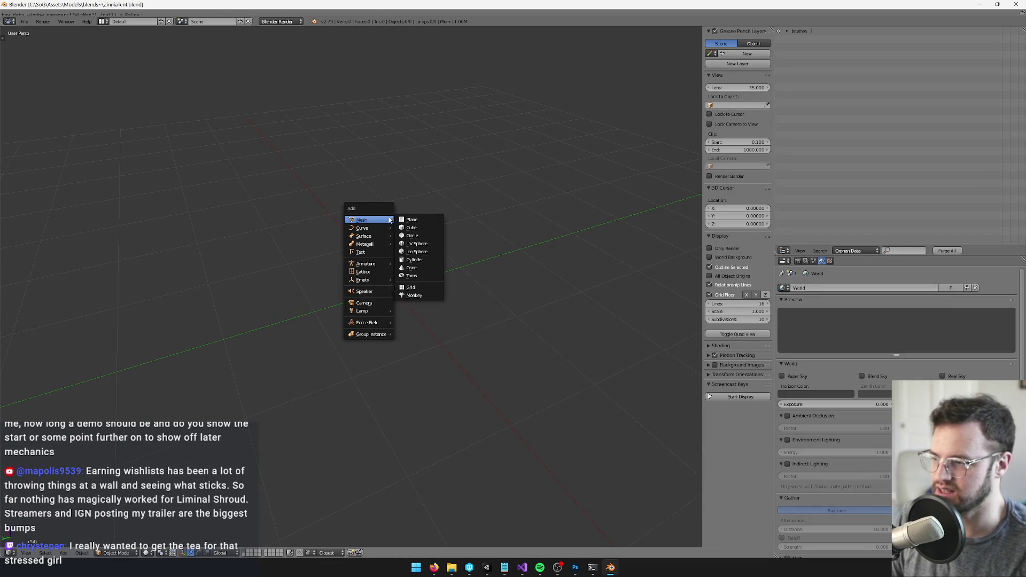
left_click(406, 221)
key("Tab")
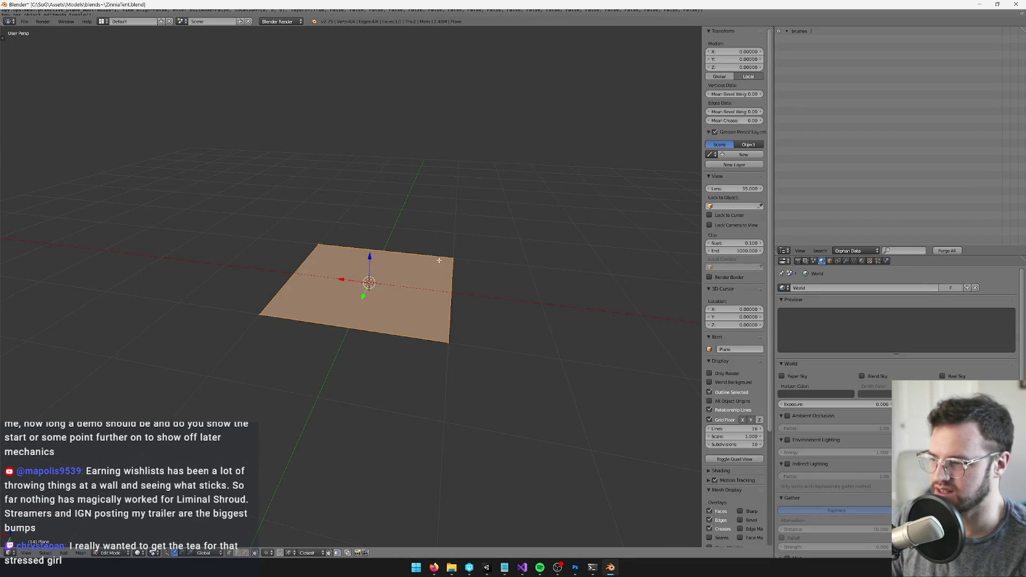
scroll(427, 272, "up", 2)
key("g")
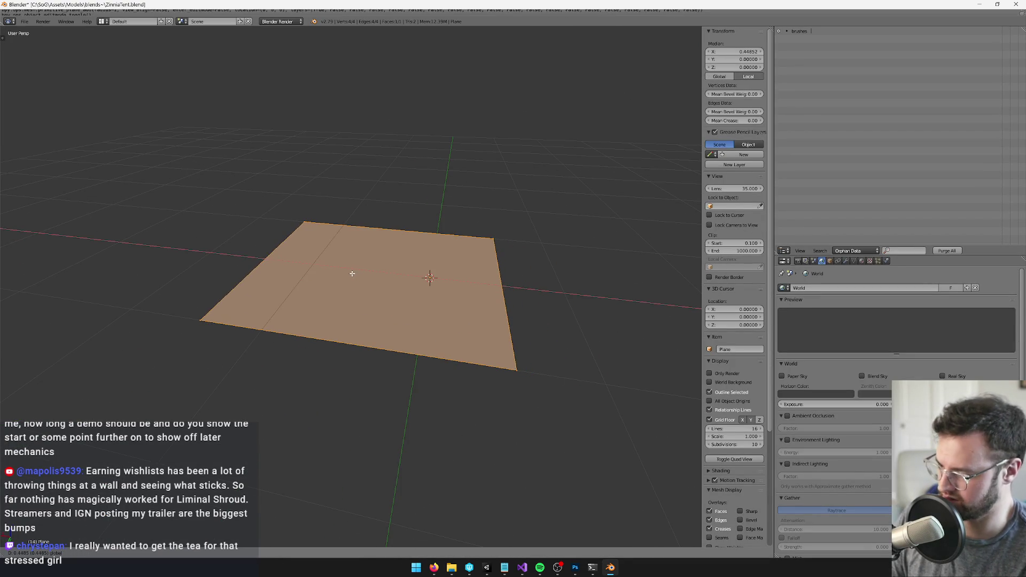
type("x-1")
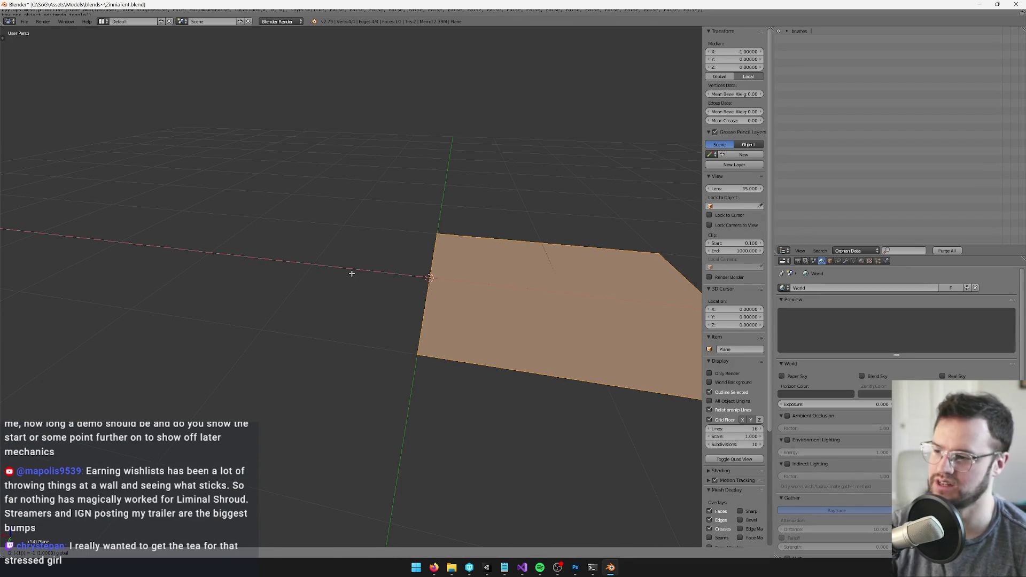
key("Return")
type("gx2")
key("Return")
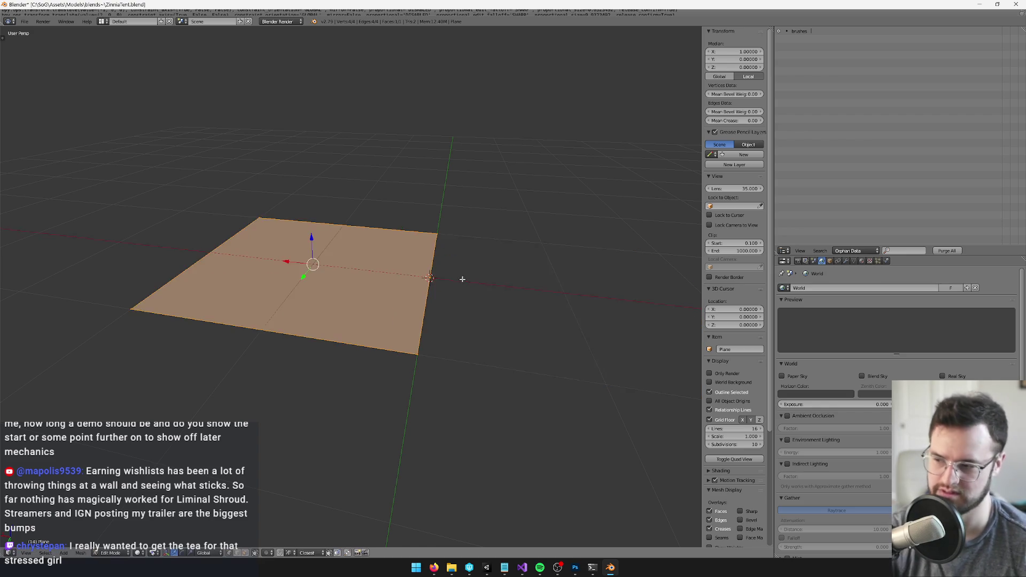
key("Tab")
Tilt the plane -60° about the Y axis and add a camera.
type("ry")
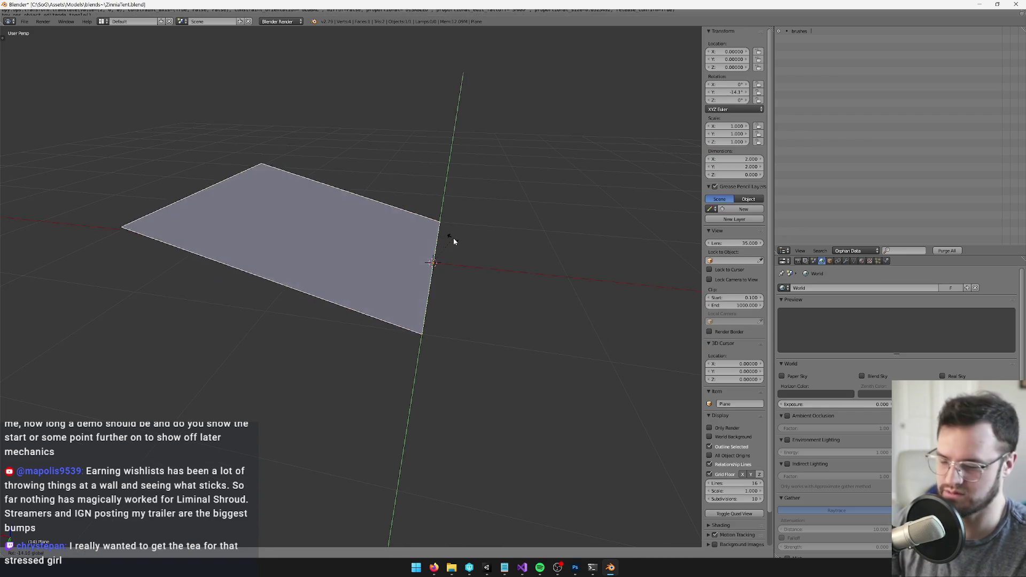
type("60")
key("Return")
left_click_drag(454, 244, 455, 251)
key("ctrl+z")
key("ctrl+z")
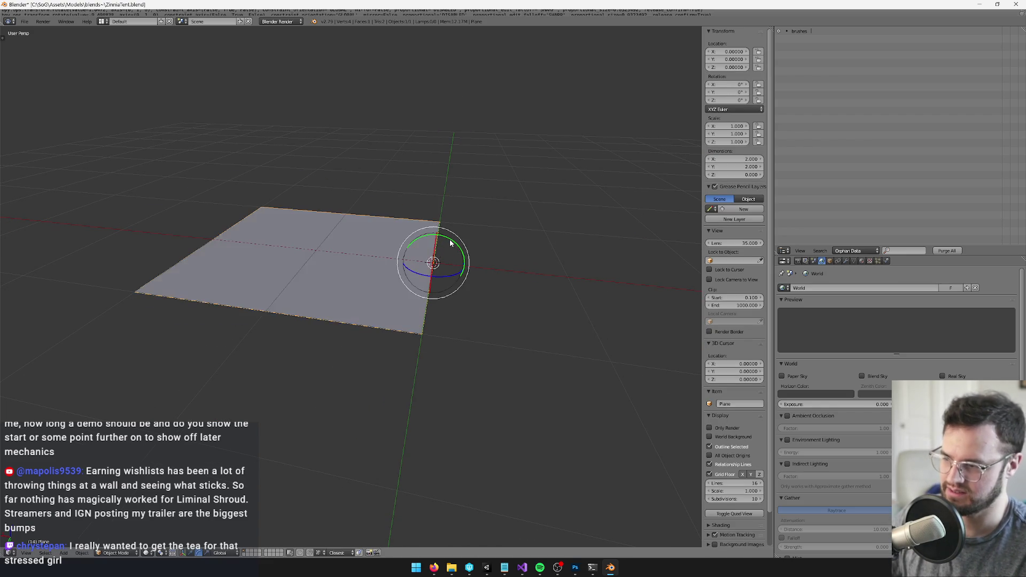
type("ry")
type("-60")
key("Return")
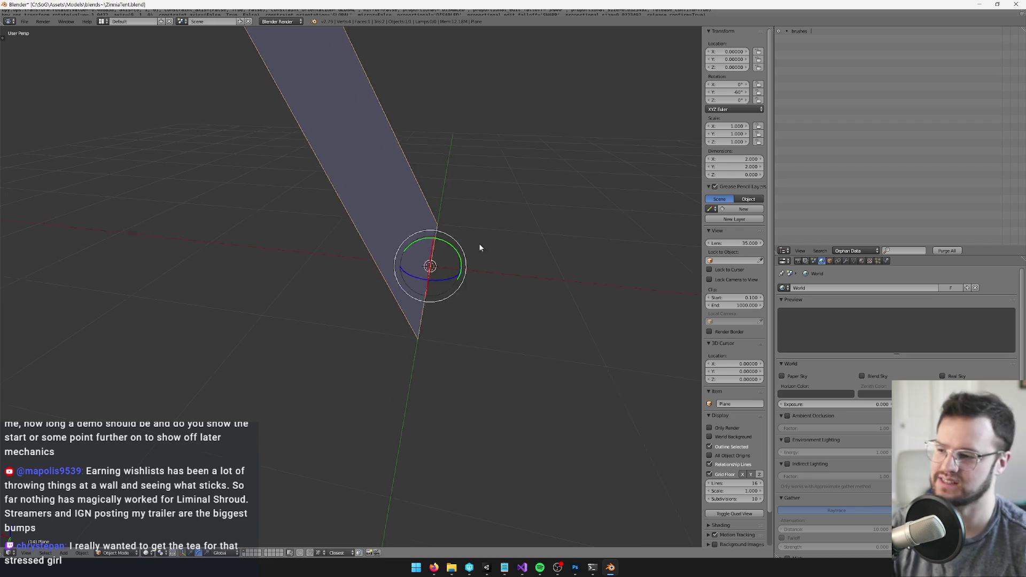
scroll(438, 269, "up", 2)
key("shift+a")
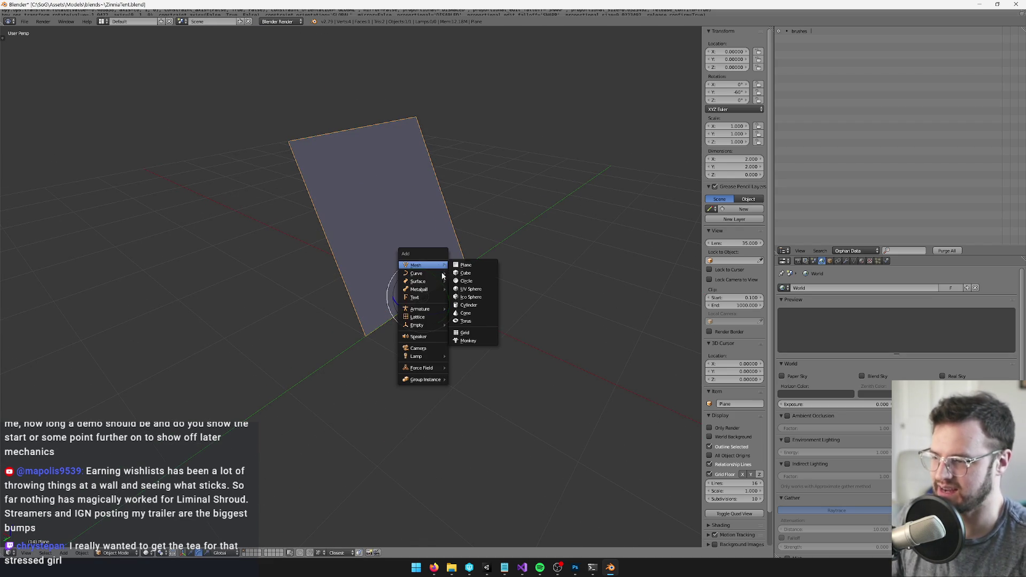
left_click(422, 348)
Set the render resolution to 1000 px.
scroll(443, 331, "down", 3)
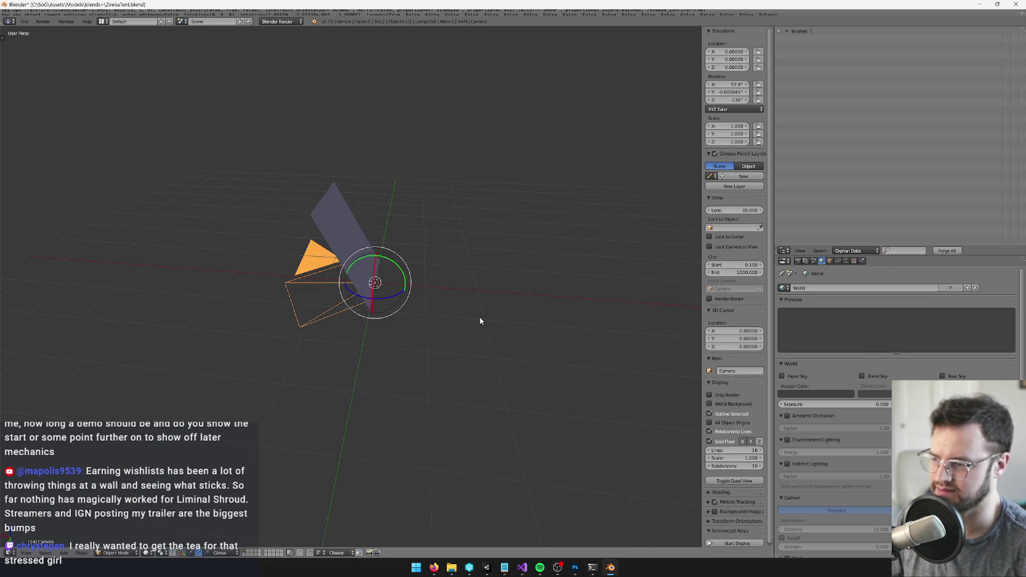
left_click(798, 260)
double_click(869, 349)
type("1000")
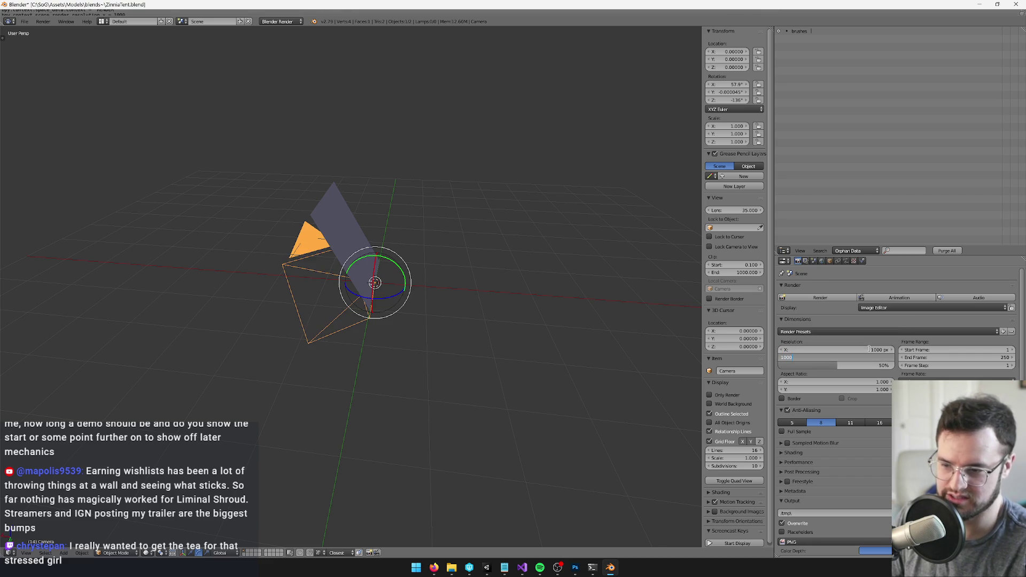
key("Return")
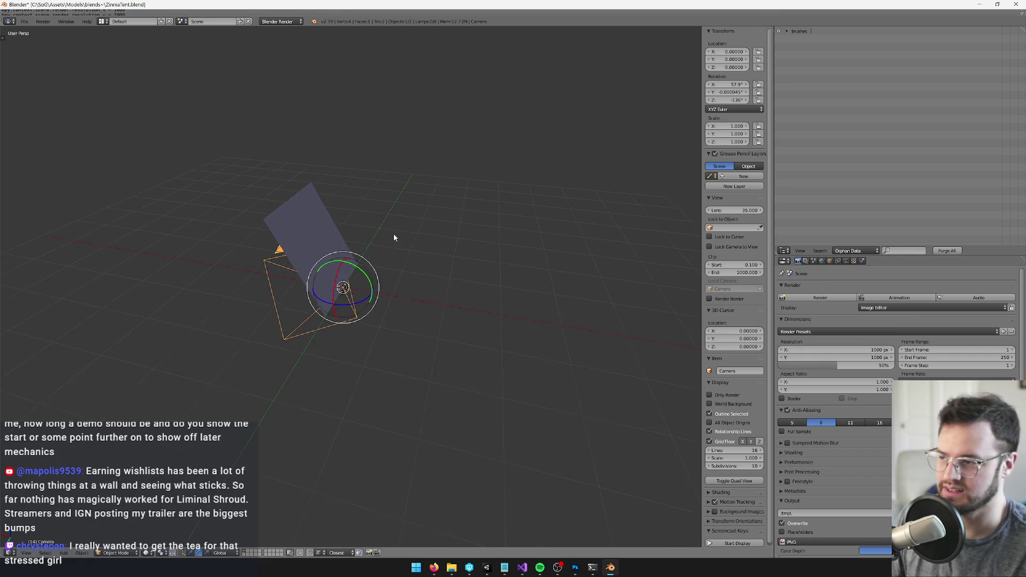
Position the camera and set its rotation to X 60° and Z -90°.
mouse_move(361, 305)
left_mouse_down()
mouse_move(383, 315)
mouse_move(453, 296)
left_mouse_up()
left_click(376, 316)
left_click_drag(335, 306, 599, 137)
left_click(733, 85)
type("60")
key("Tab")
key("Tab")
type("-90")
key("Return")
Make the camera orthographic and move it further up and back.
mouse_move(529, 182)
left_mouse_down()
mouse_move(481, 223)
mouse_move(836, 271)
left_mouse_up()
left_click(829, 262)
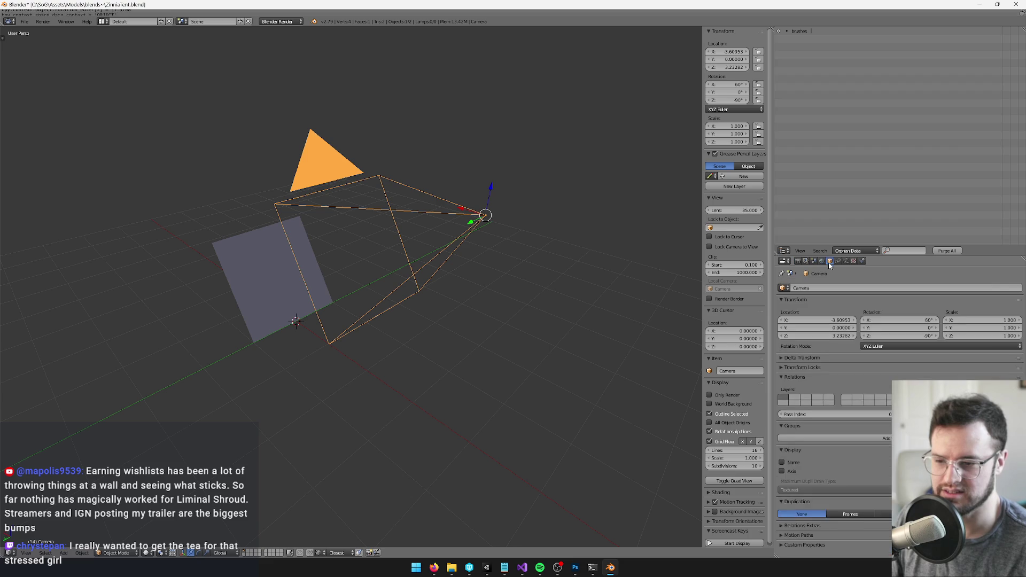
left_click(846, 261)
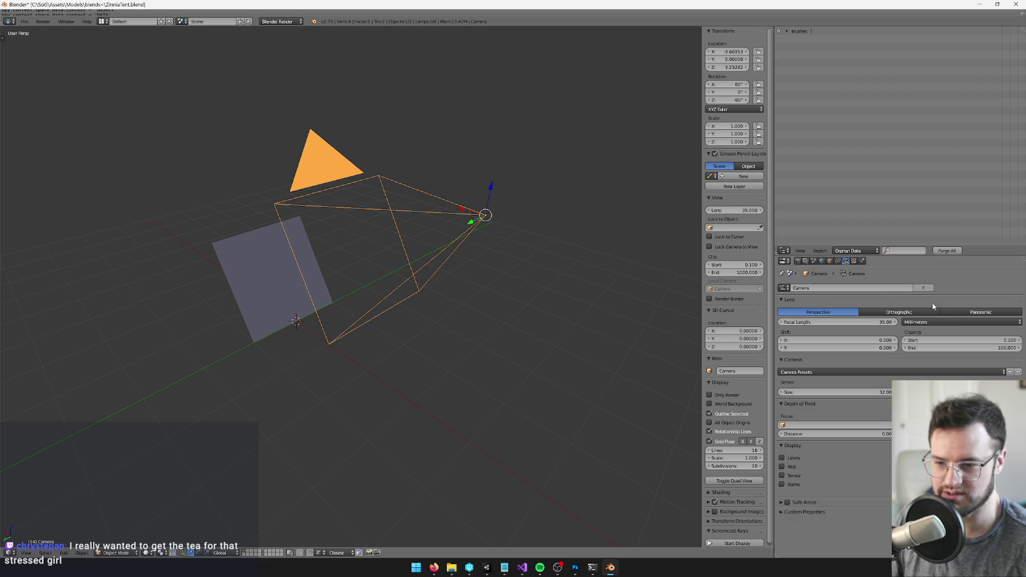
left_click(898, 312)
scroll(479, 323, "down", 3)
key("g")
key("shift+y")
left_click(541, 179)
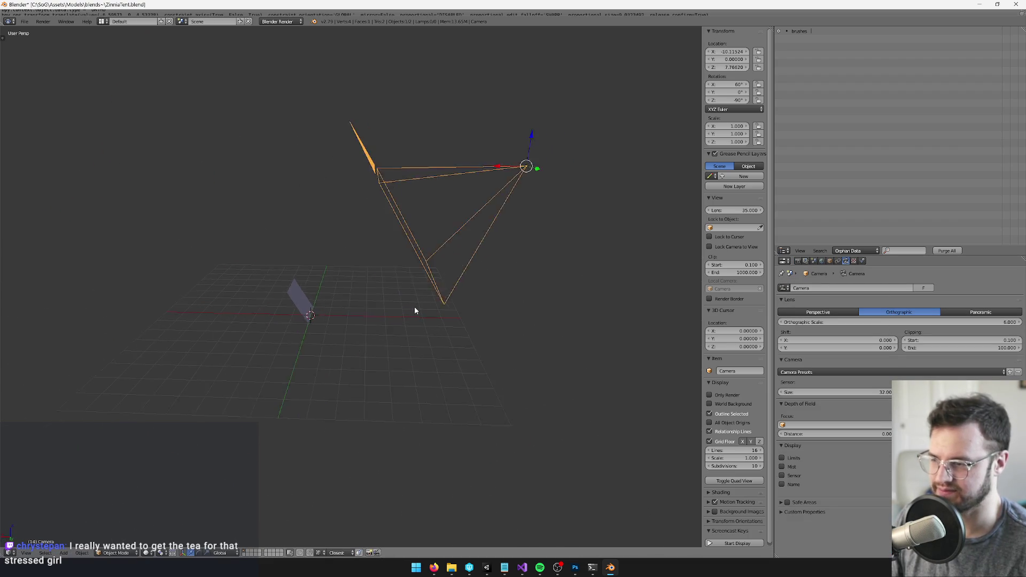
Add a cube empty at the origin and parent the plane to it, keeping transform.
scroll(375, 289, "up", 5)
key("shift+a")
mouse_move(299, 289)
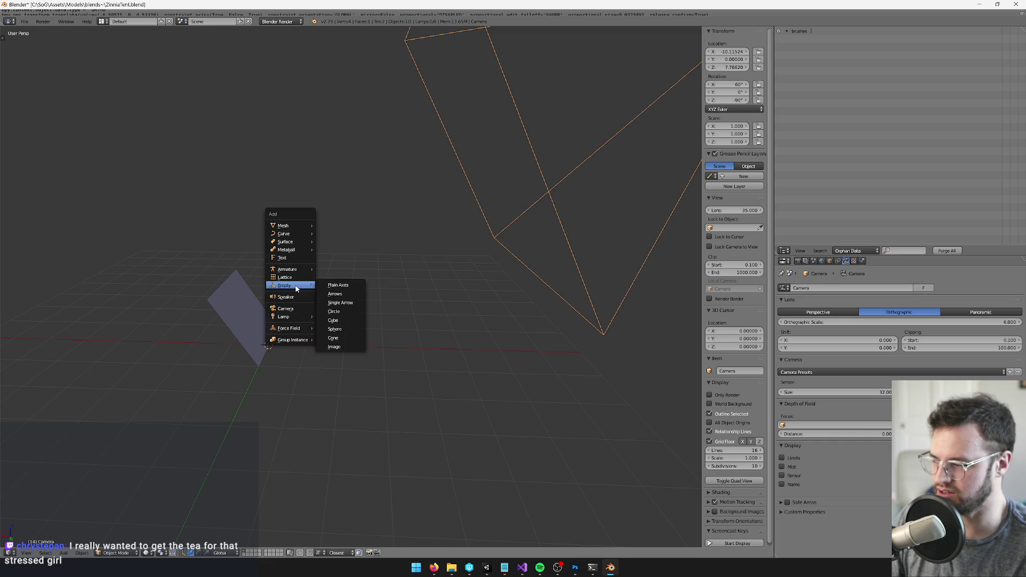
left_click(336, 320)
scroll(339, 268, "up", 3)
right_click(339, 267)
right_click(422, 278, "shift")
key("ctrl+p")
left_click(422, 284)
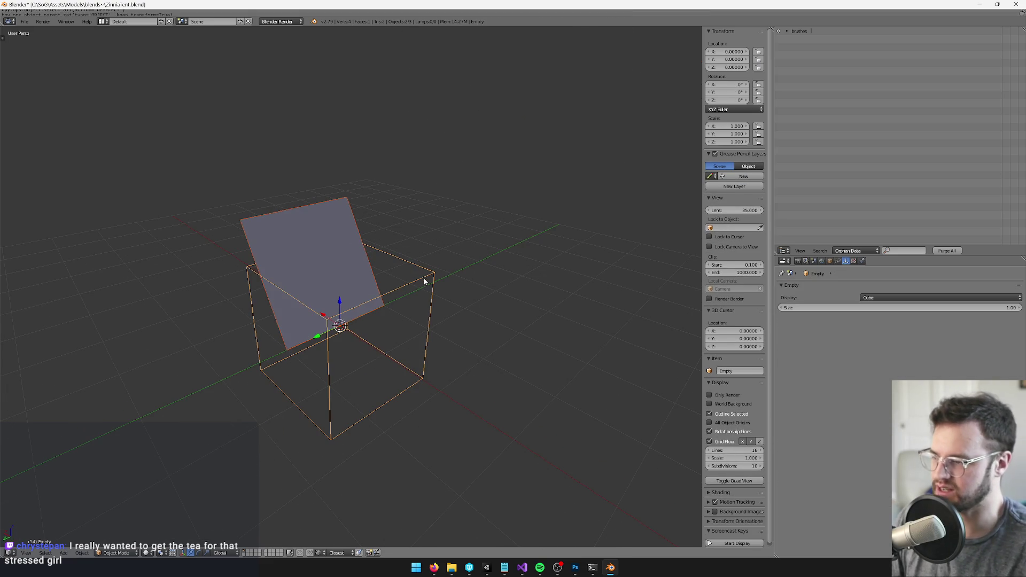
Scale the plane by 2 to make it 4×4, then switch to Unity.
right_click(333, 268)
key("s")
key("2")
key("Return")
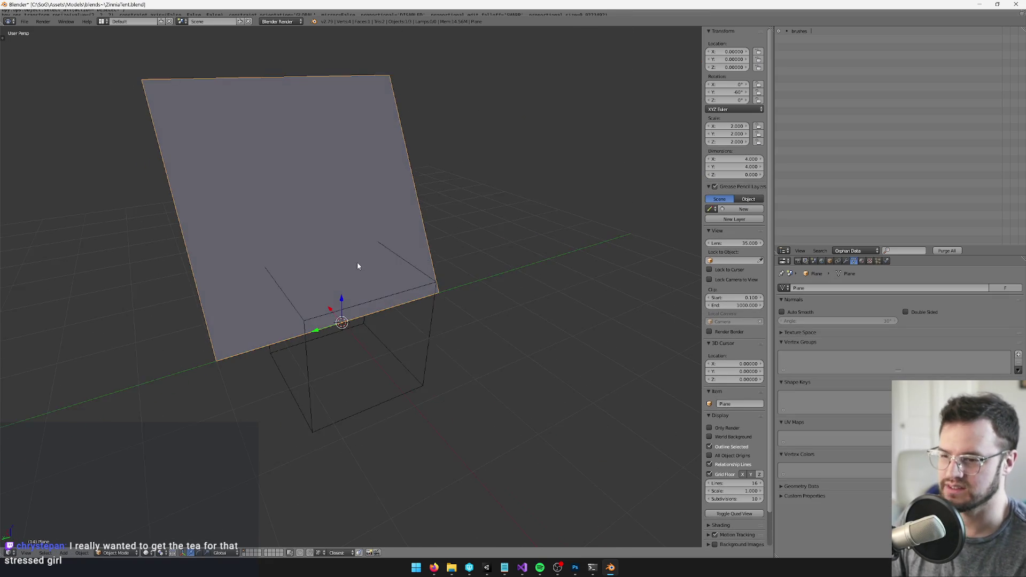
key("alt+Tab")
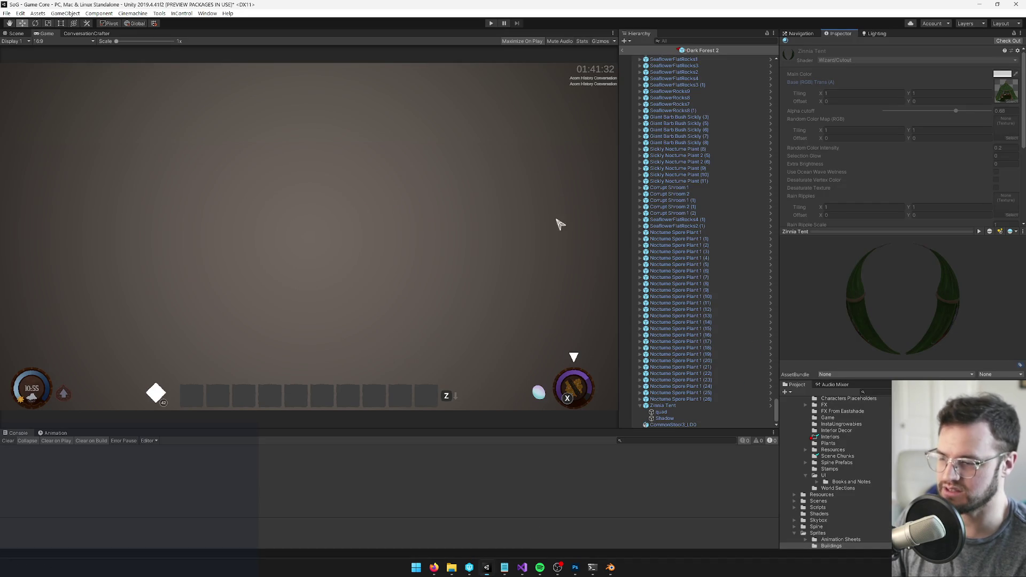
In the Scene view, select the tent quad and open its Zinnia Tent material, then return to Blender.
left_click(16, 33)
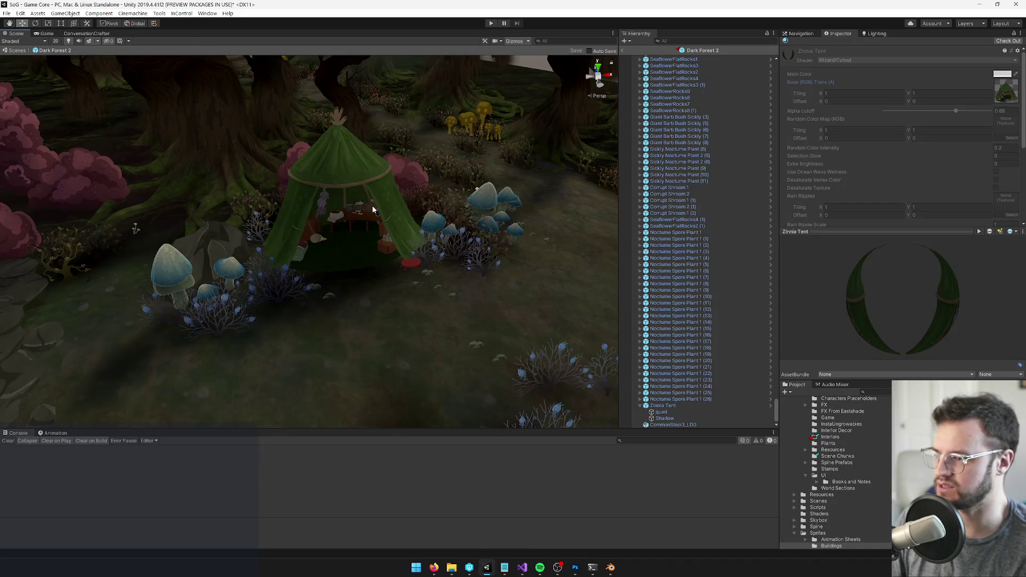
left_click(388, 186)
left_click(336, 167)
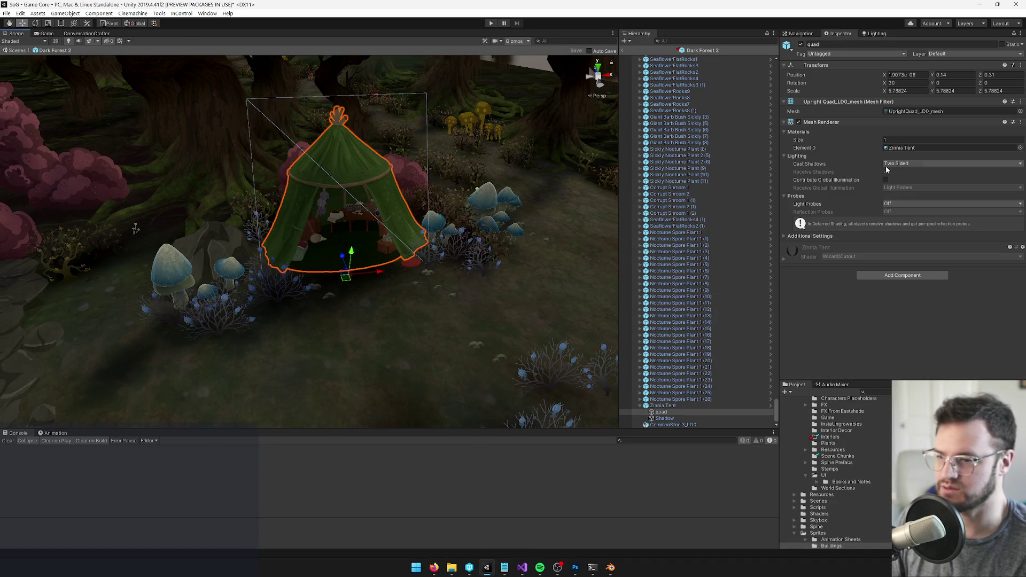
left_click(898, 148)
double_click(898, 148)
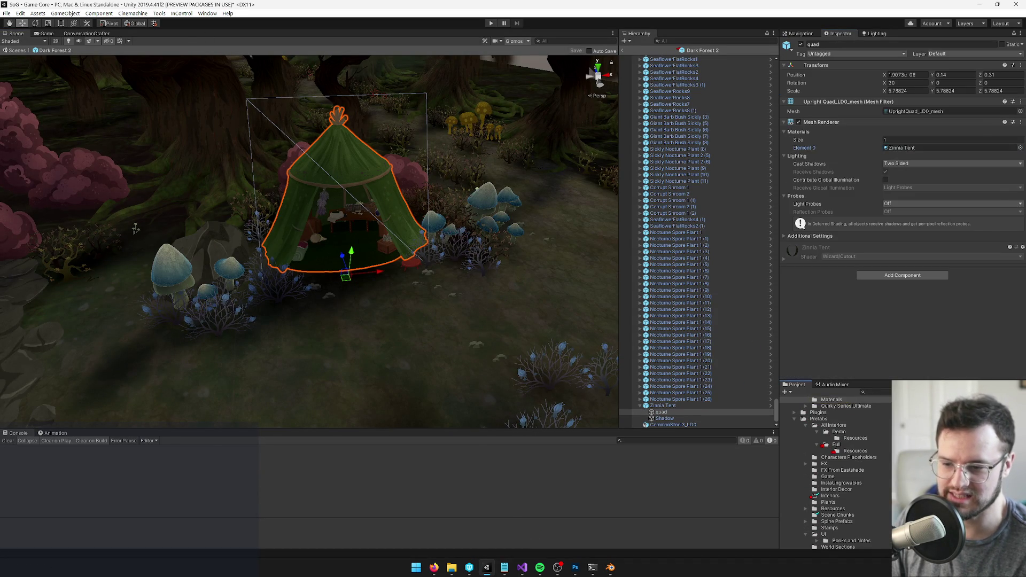
scroll(850, 460, "up", 3)
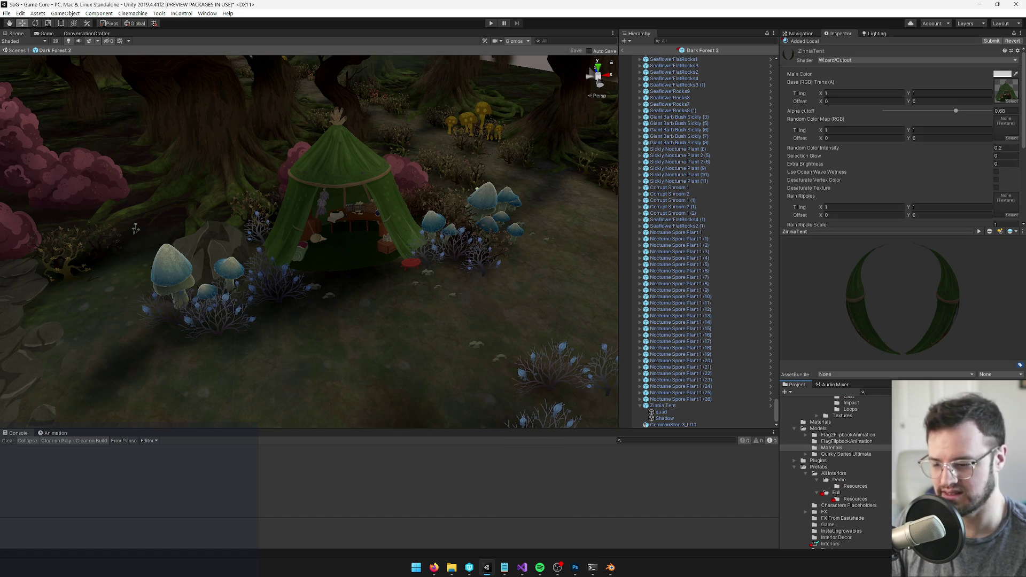
key("alt+Tab")
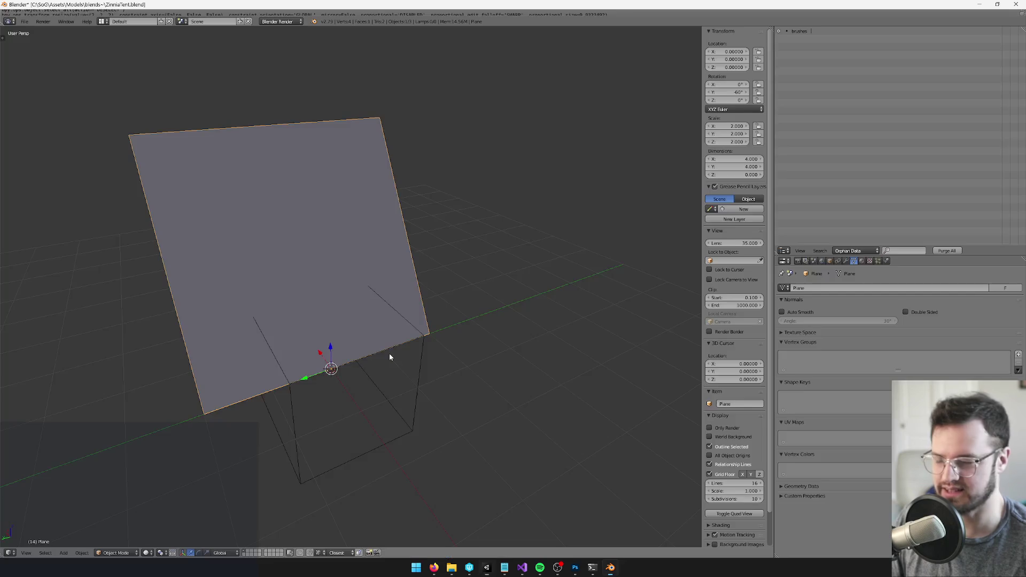
Add a new material to the tent plane.
right_click(422, 337)
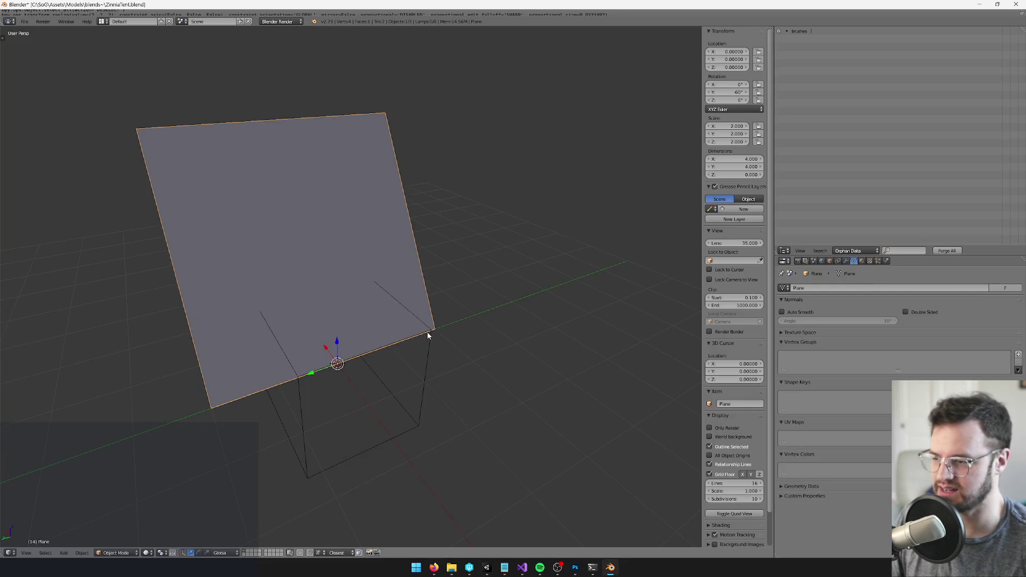
left_click(861, 261)
left_click(854, 331)
left_click(833, 330)
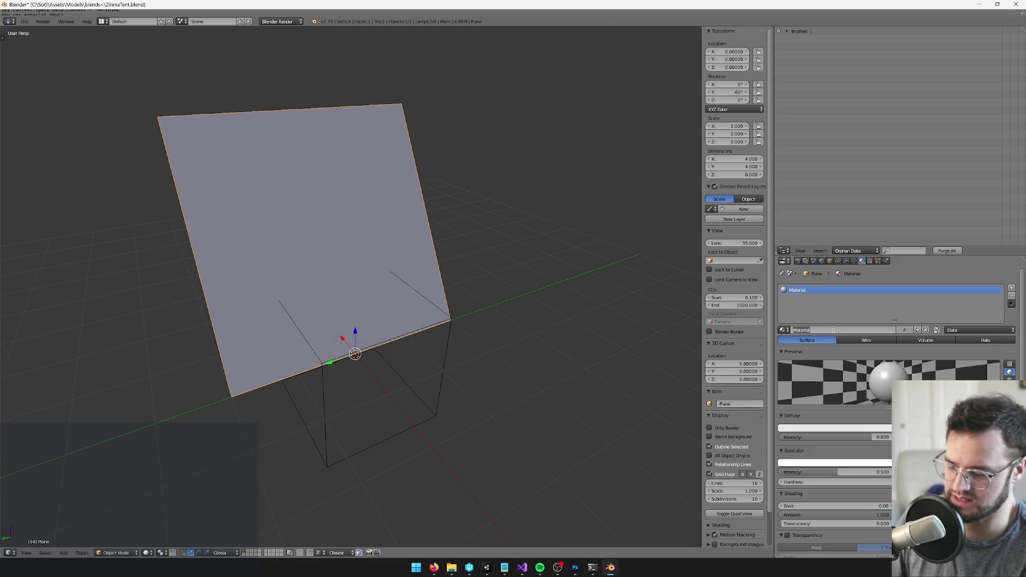
key("a")
Rename the empty to ZinniaTent_LD0.
right_click(460, 335)
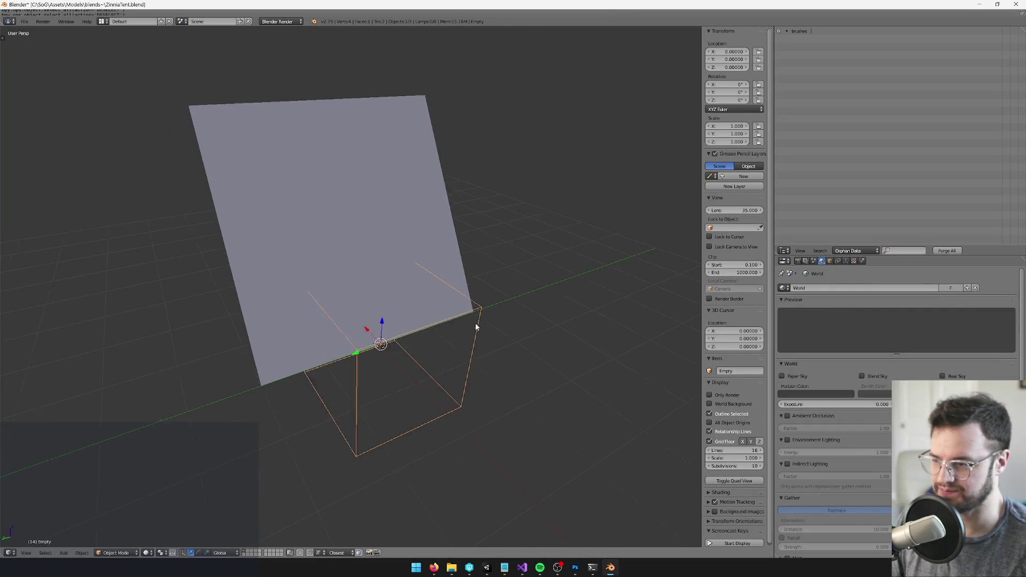
left_click(830, 261)
left_click(810, 288)
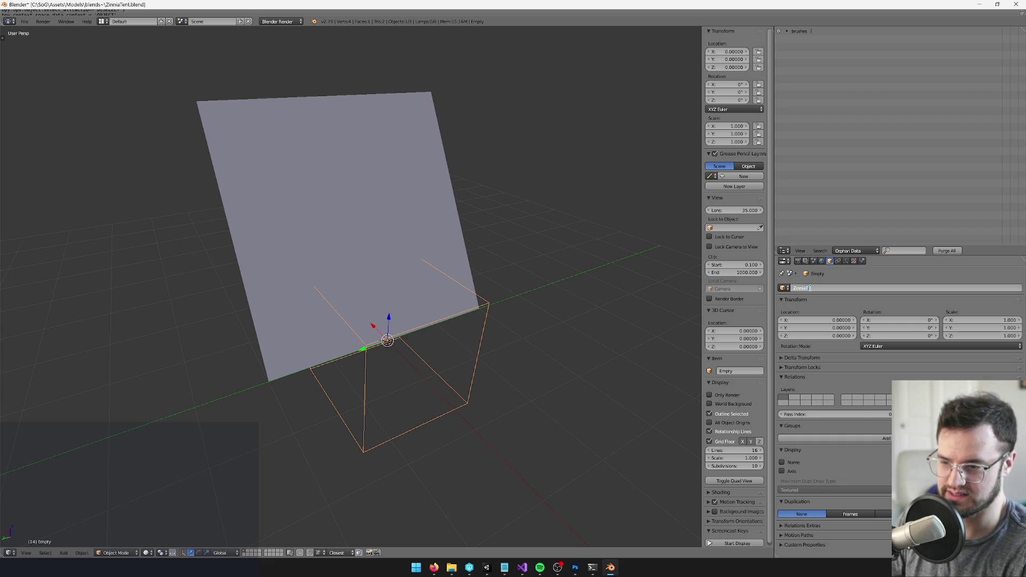
type("ent_LD0")
key("Return")
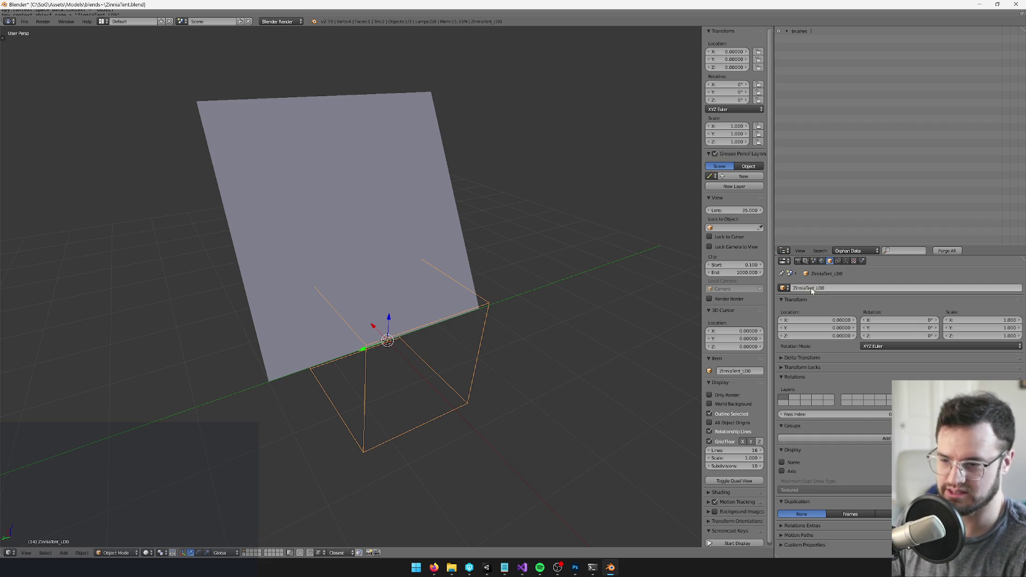
Parent the plane to ZinniaTent_LD0, keeping its transform.
right_click(380, 199)
right_click(486, 341, "shift")
key("ctrl+p")
left_click(487, 340)
right_click(402, 218)
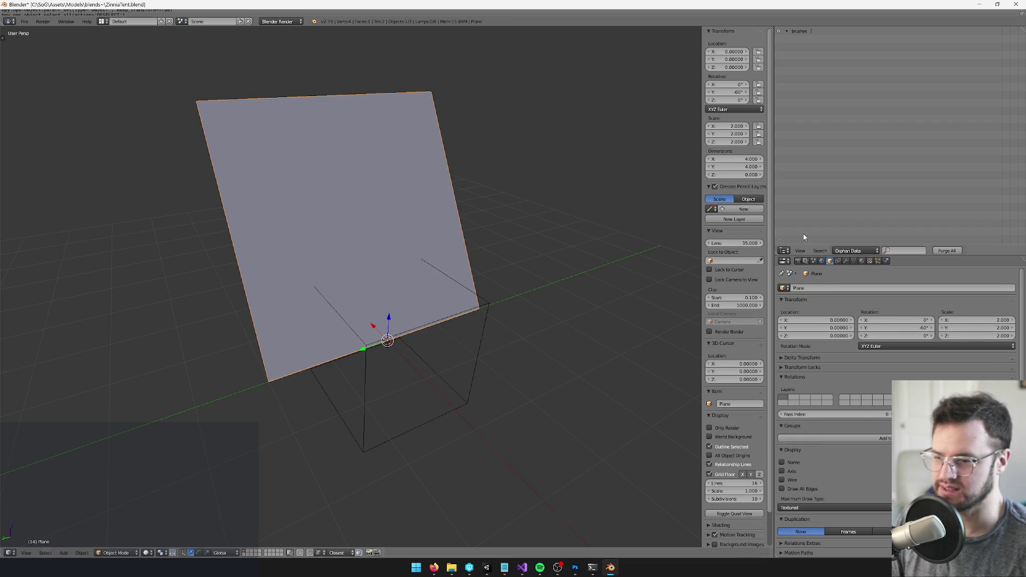
Turn a side area into an image editor and project the plane's UVs from camera view.
left_click(784, 250)
left_click(807, 184)
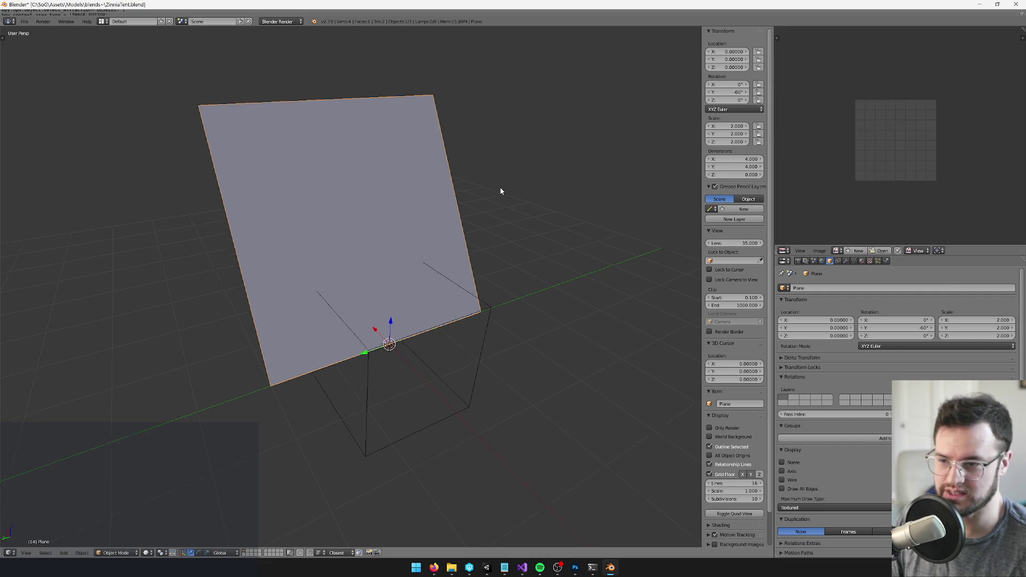
key("KP_0")
key("Tab")
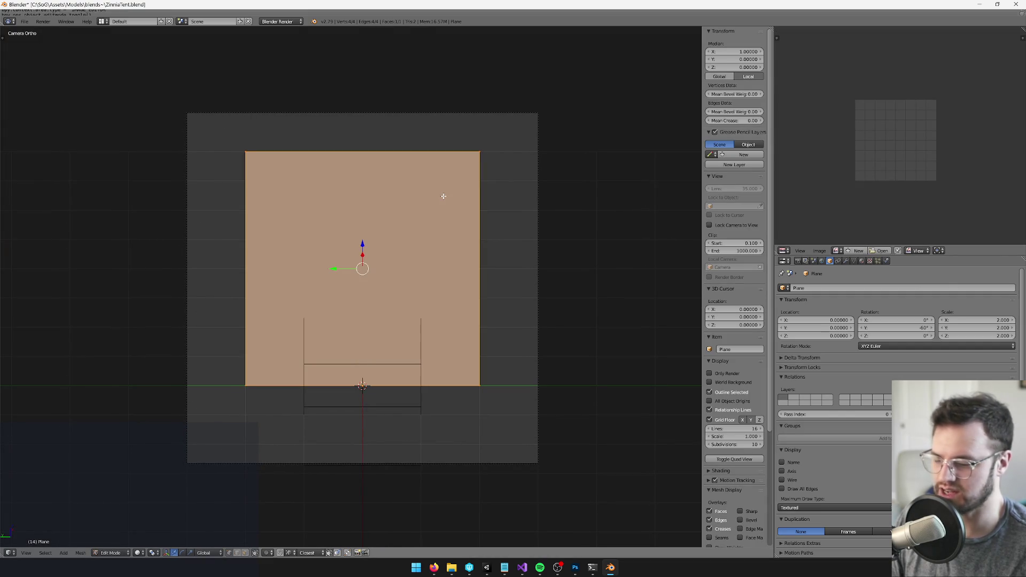
key("u")
left_click(443, 196)
scroll(447, 194, "down", 2)
key("a")
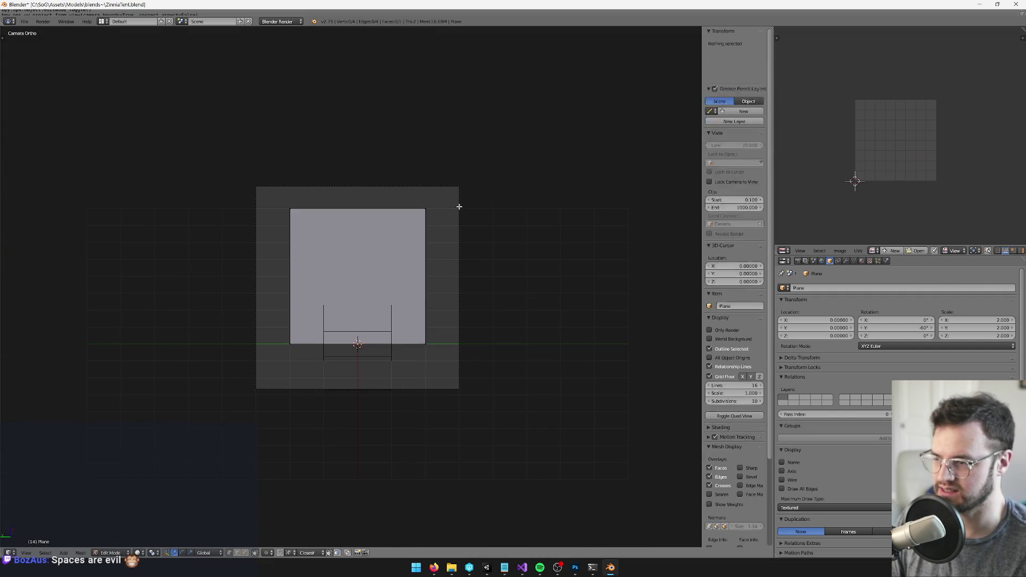
key("KP_0")
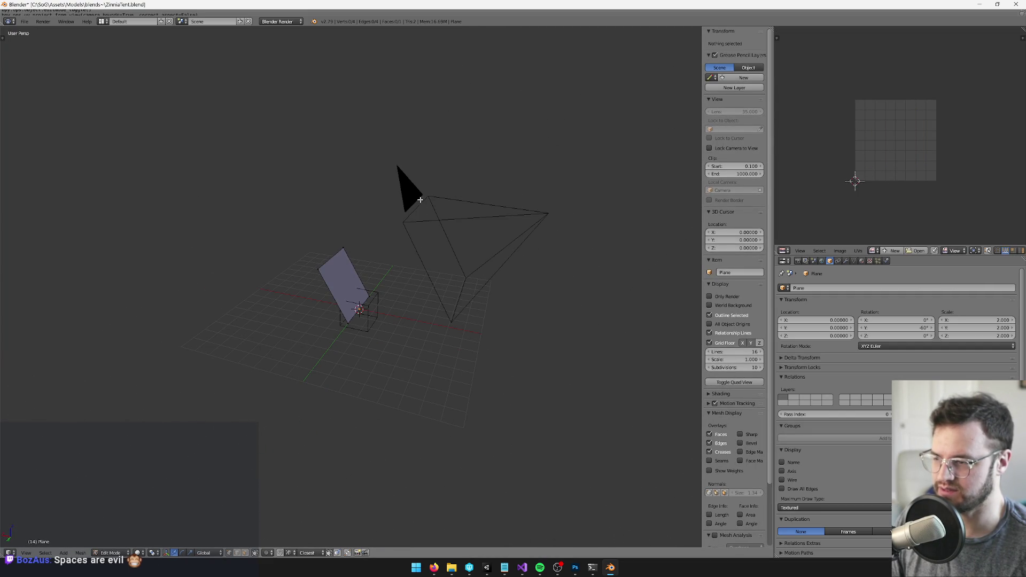
key("Tab")
Slide the camera along X and set its orthographic scale to 4.
right_click(420, 200)
left_click_drag(521, 213, 502, 210)
key("KP_0")
key("KP_0")
key("KP_0")
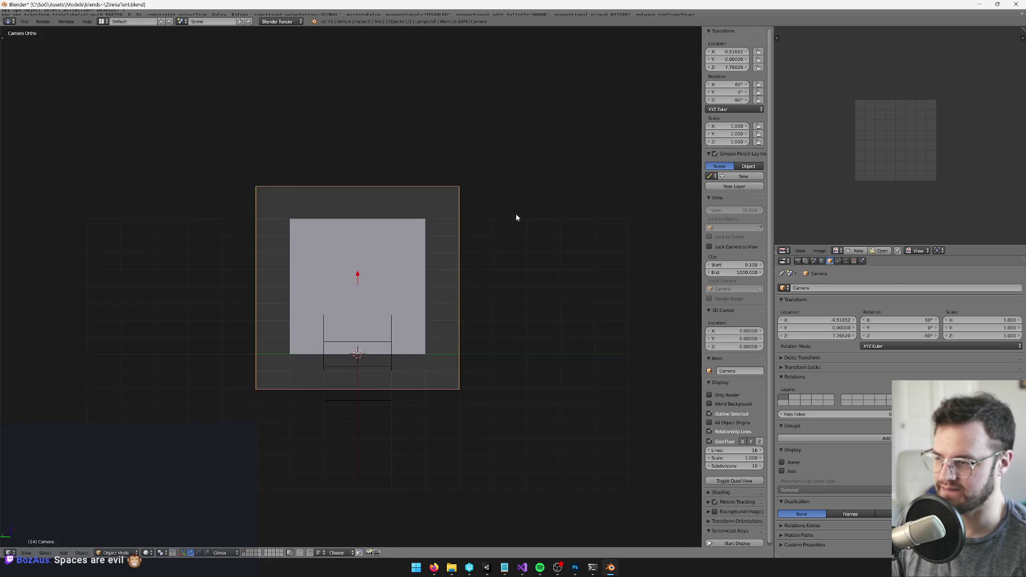
left_click(846, 261)
left_click(940, 322)
type("5")
key("Return")
left_click(941, 323)
type("4")
key("Return")
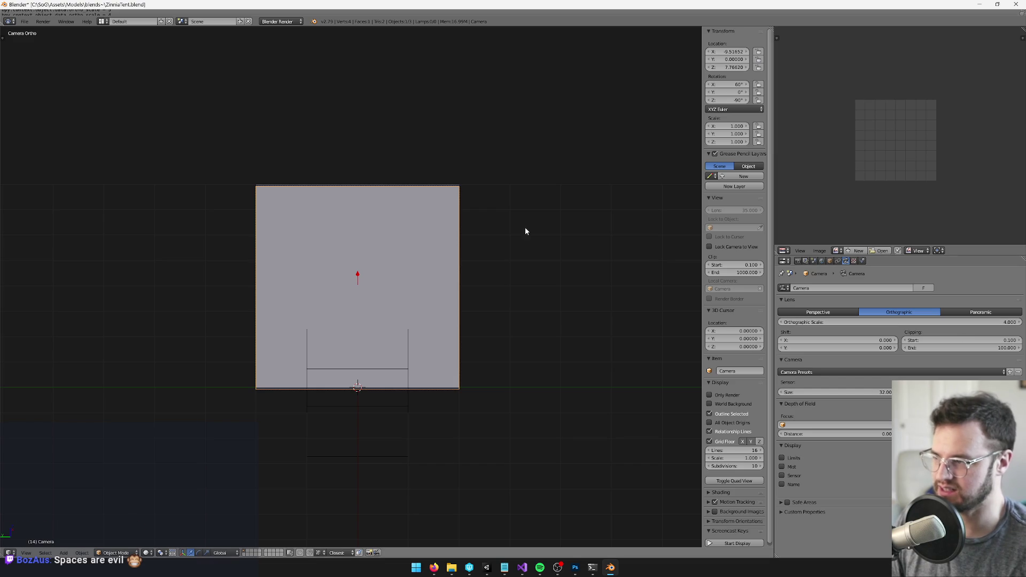
scroll(416, 217, "up", 2)
Select all the plane's faces and open the image browser, filtering for 'zinn'.
right_click(417, 210)
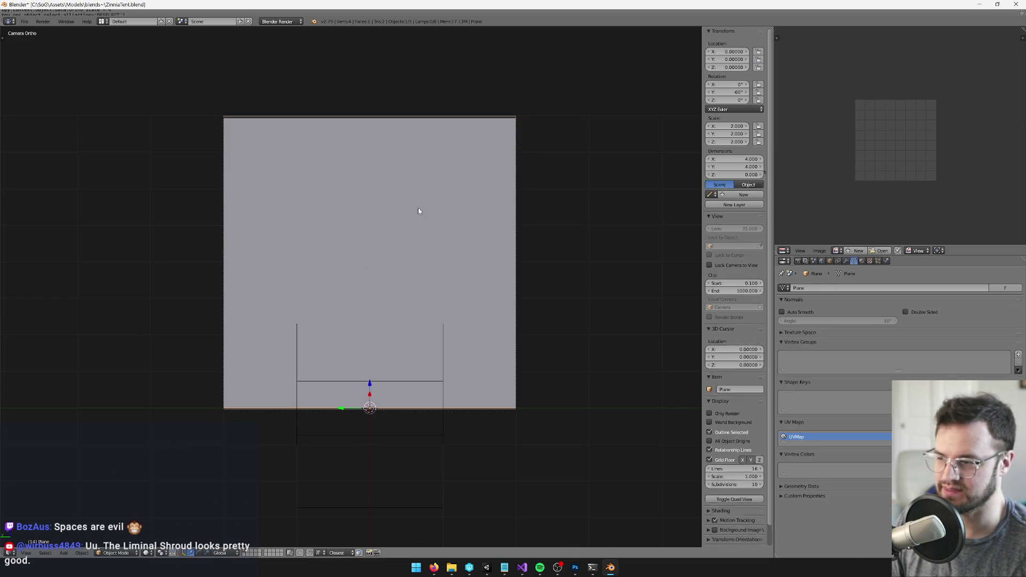
key("Tab")
key("a")
left_click(840, 251)
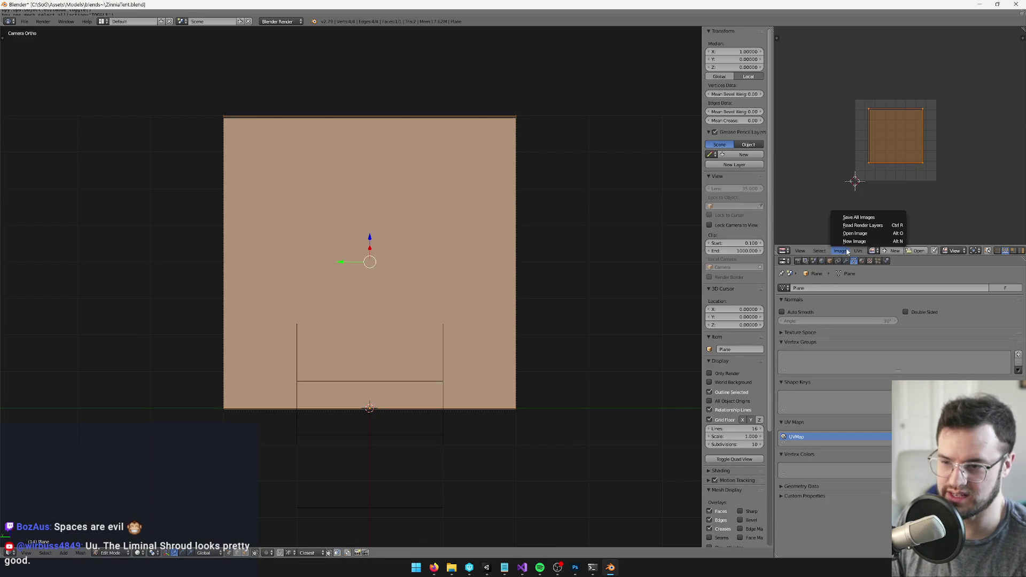
left_click(850, 233)
type("zinn")
Check the Zinnia Tent texture's location and import settings in Unity, then return to Blender.
left_click(486, 568)
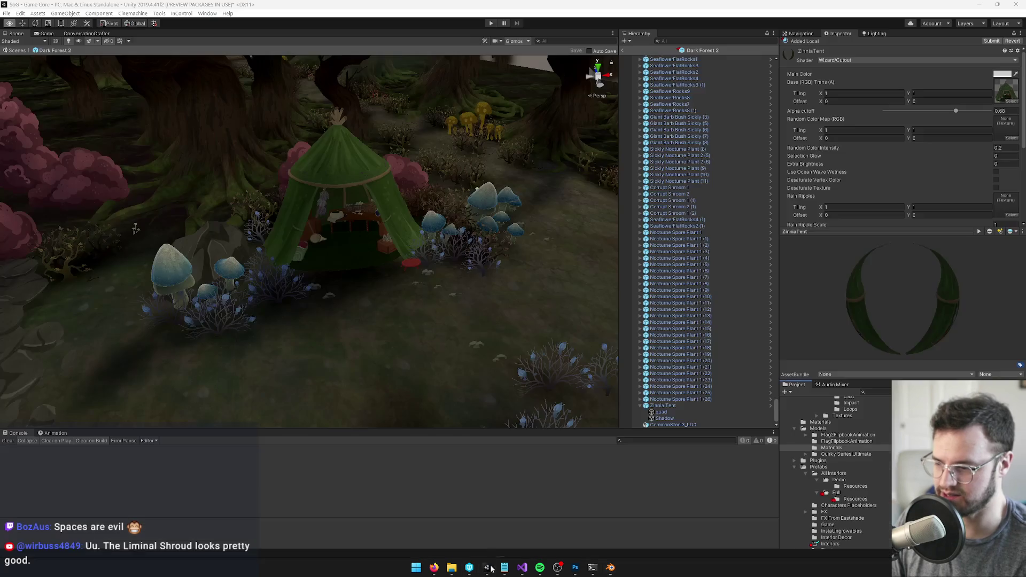
left_click(1008, 91)
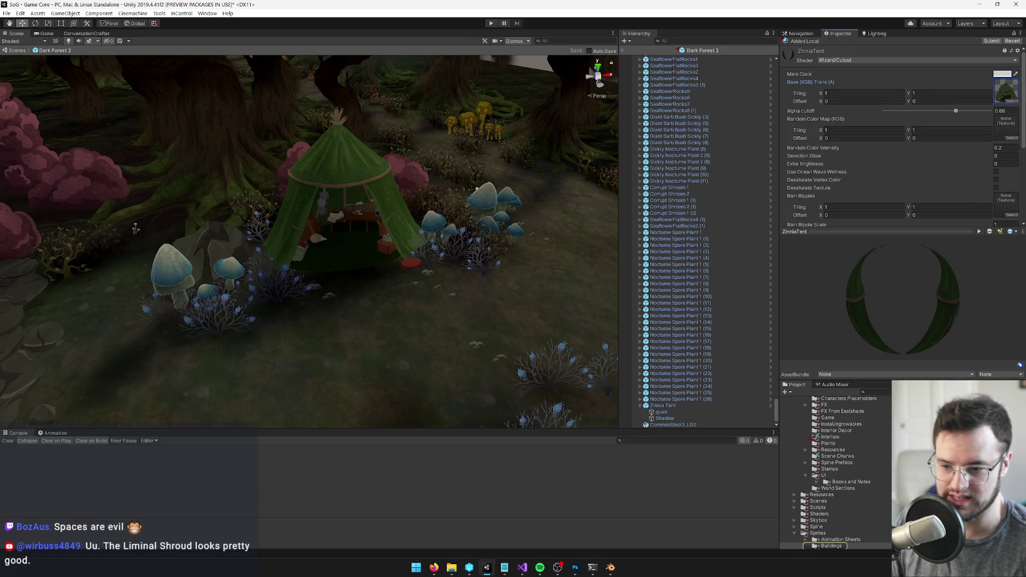
left_click(1008, 92)
key("alt+Tab")
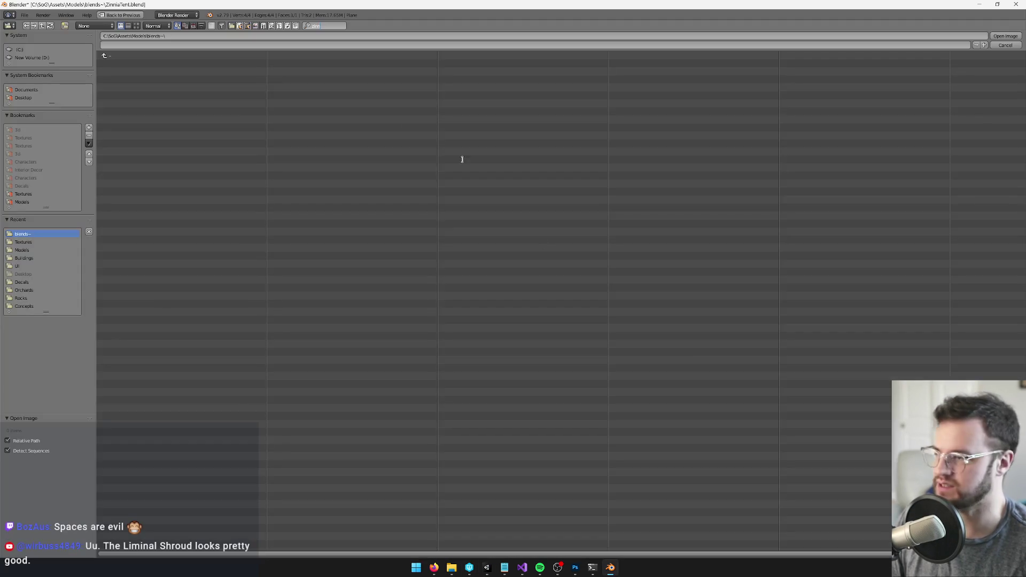
Browse to Sprites\Buildings, filter for 'zinni' and open Zinnia Tent.psd.
left_click(141, 35)
left_click_drag(132, 36, 230, 40)
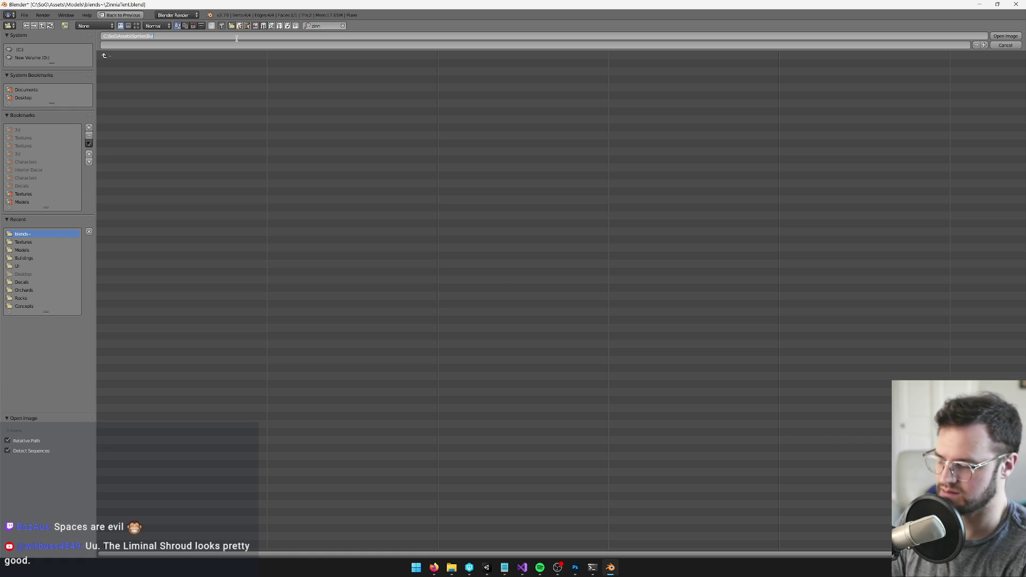
key("Return")
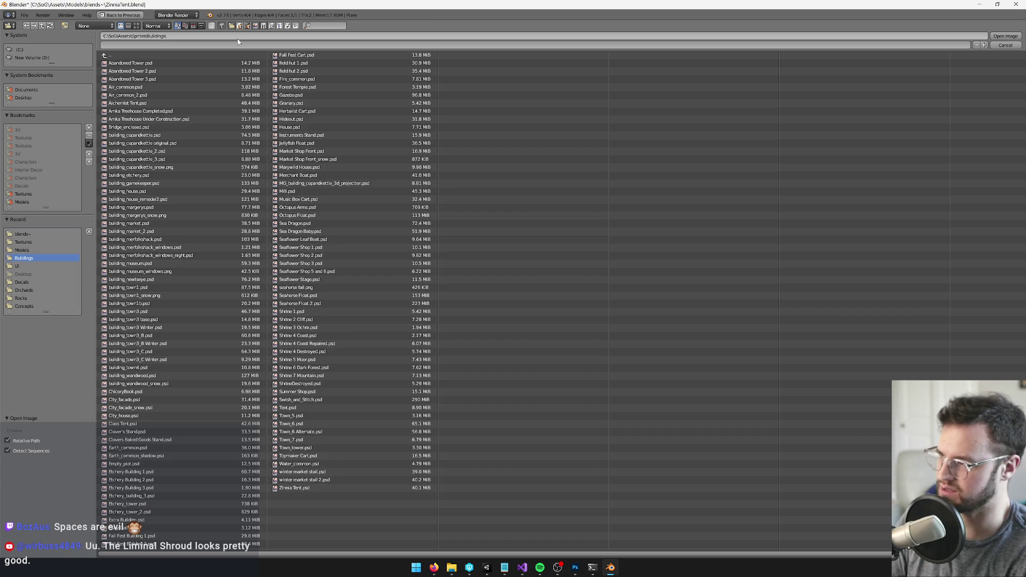
left_click(323, 24)
type("zinni")
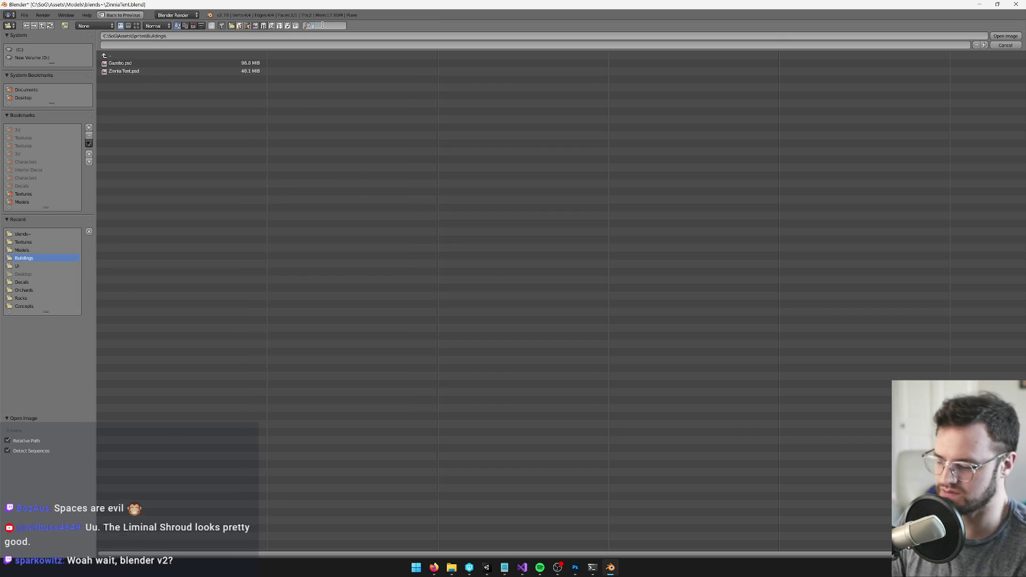
double_click(124, 63)
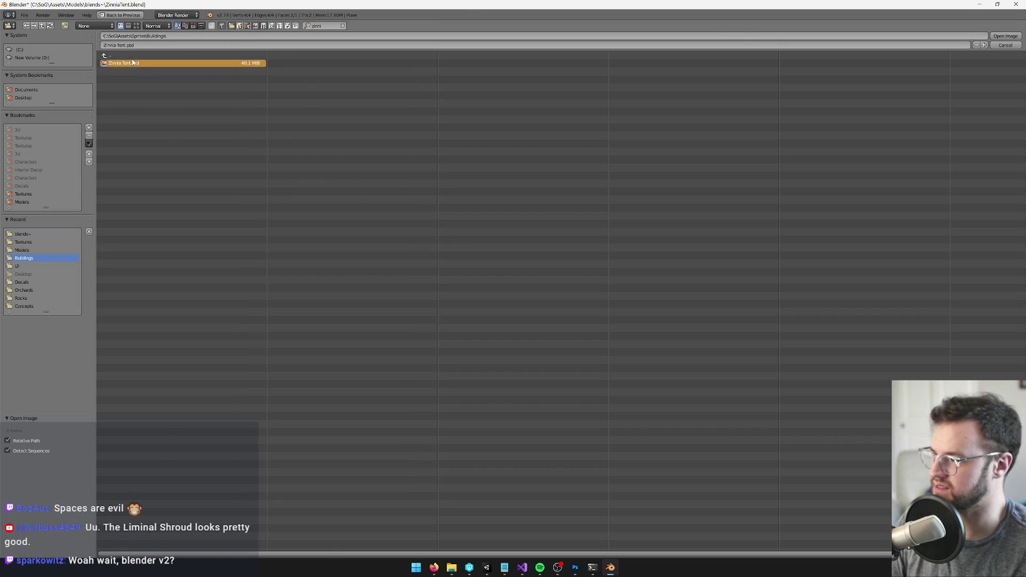
Reproject the plane's UVs to fit the camera bounds.
scroll(895, 154, "down", 3)
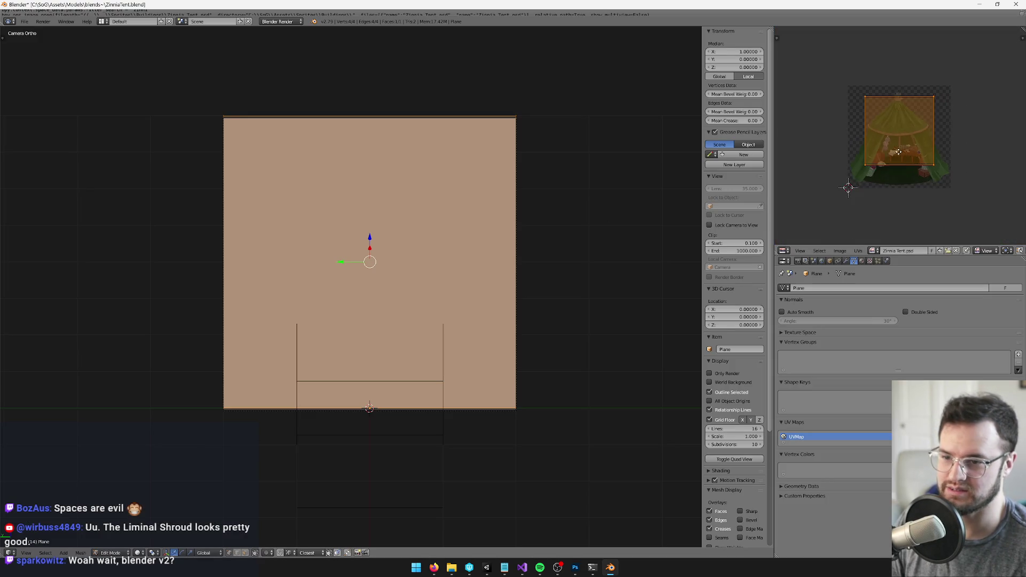
key("u")
left_click(382, 207)
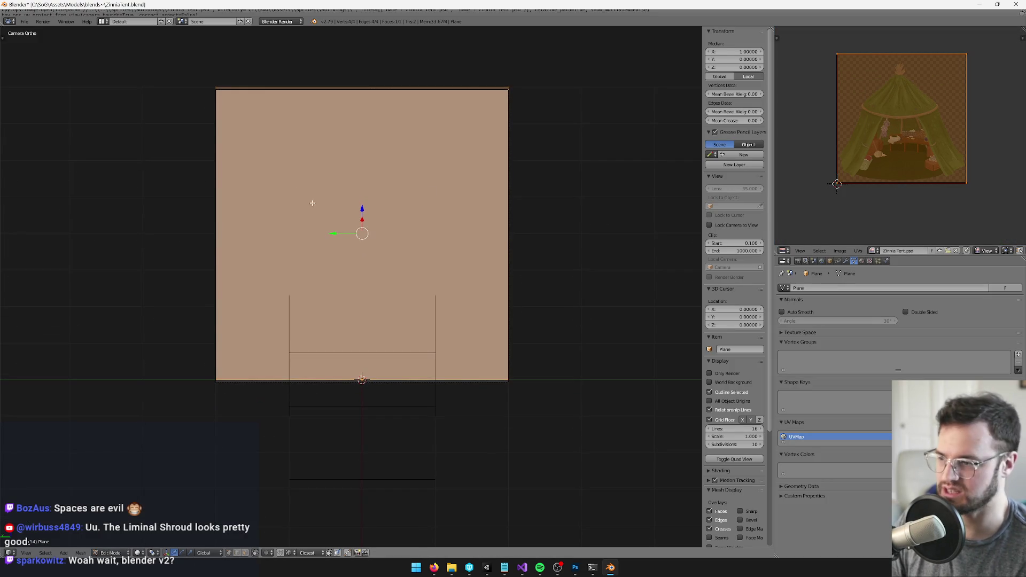
Switch viewport shading to Texture so the Zinnia Tent painting covers the tent plane, then orbit and zoom in.
left_click(138, 552)
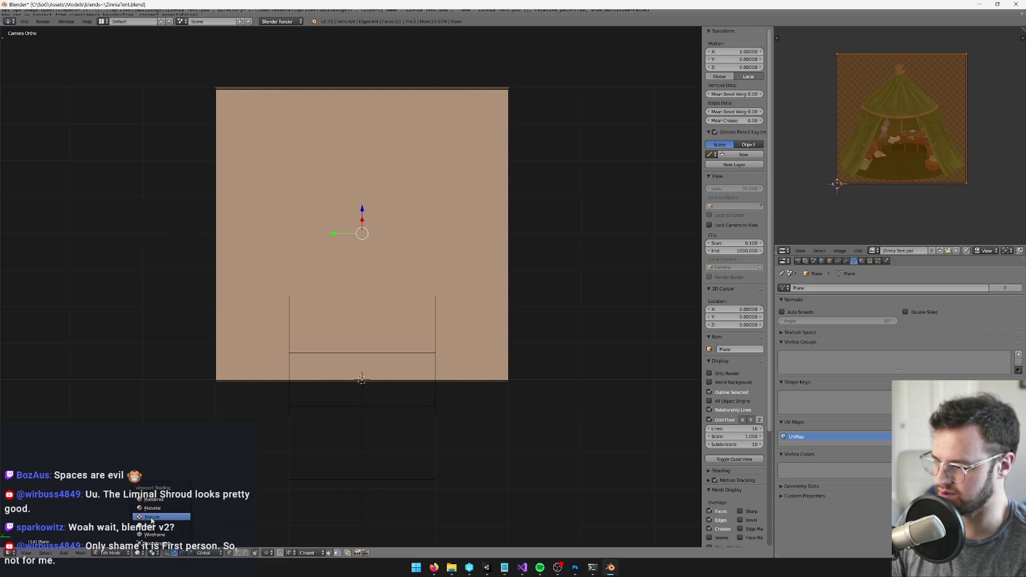
left_click(151, 516)
mouse_move(374, 267)
left_mouse_down()
mouse_move(420, 310)
mouse_move(426, 374)
mouse_move(418, 314)
mouse_move(465, 316)
mouse_move(454, 338)
mouse_move(503, 294)
mouse_move(491, 285)
mouse_move(417, 309)
mouse_move(461, 323)
mouse_move(398, 318)
mouse_move(449, 305)
mouse_move(414, 310)
mouse_move(408, 297)
mouse_move(393, 300)
mouse_move(387, 335)
mouse_move(421, 319)
mouse_move(419, 335)
mouse_move(442, 283)
mouse_move(426, 271)
mouse_move(435, 266)
mouse_move(441, 320)
mouse_move(414, 283)
mouse_move(329, 270)
left_mouse_up()
scroll(420, 310, "up", 3)
scroll(374, 283, "up", 4)
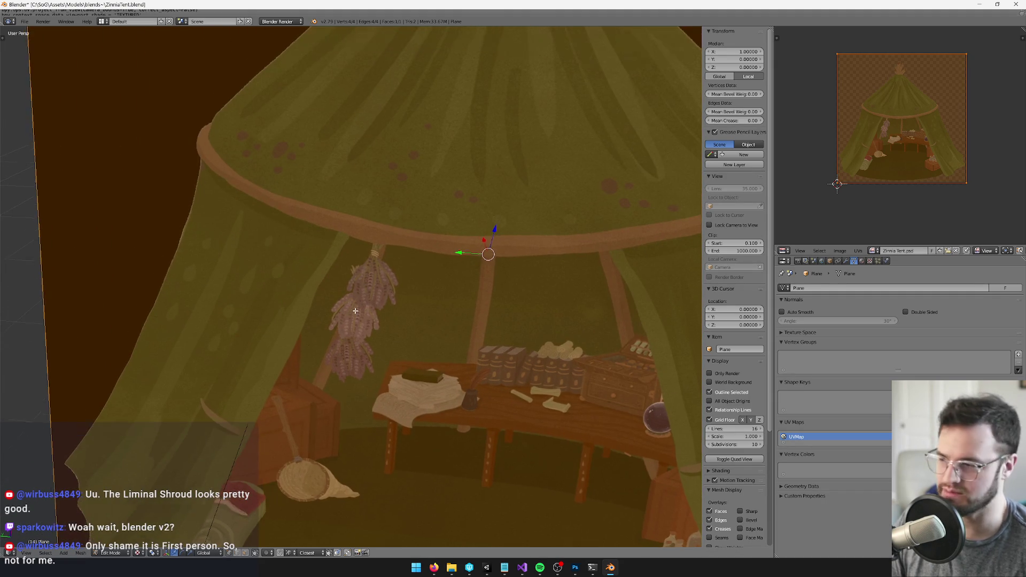
scroll(358, 275, "down", 4)
scroll(367, 262, "up", 5)
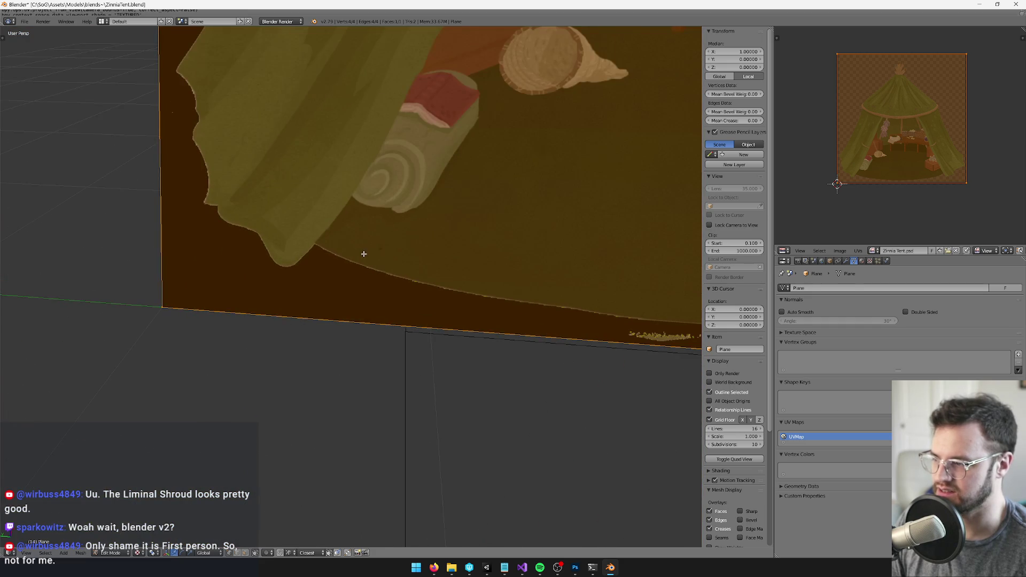
Knife a first cut from the tent plane's bottom edge along the left curtain.
key("k")
key("Escape")
scroll(257, 299, "down", 4)
left_click_drag(256, 300, 321, 294)
scroll(340, 292, "up", 4)
scroll(340, 292, "up", 3)
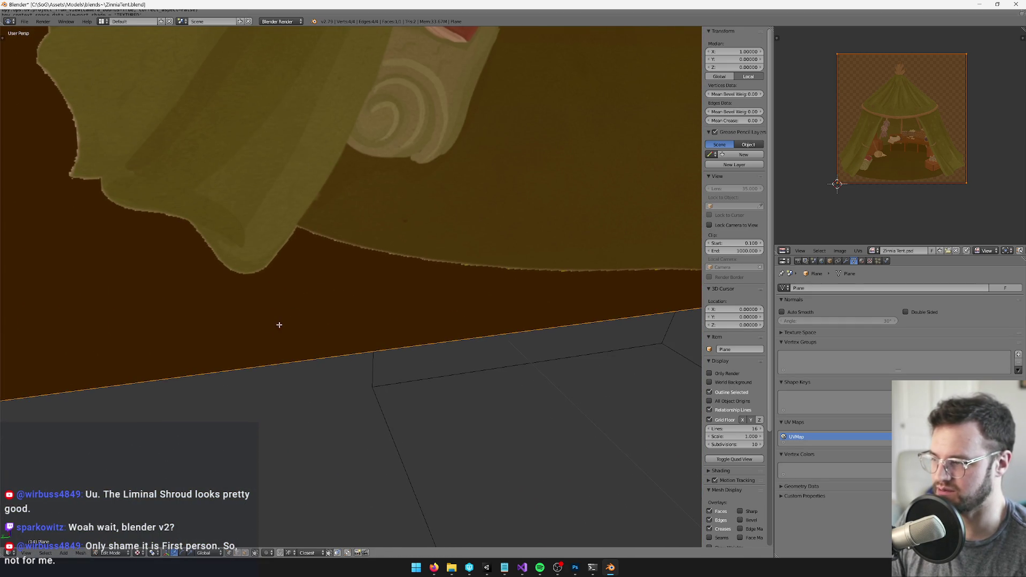
key("k")
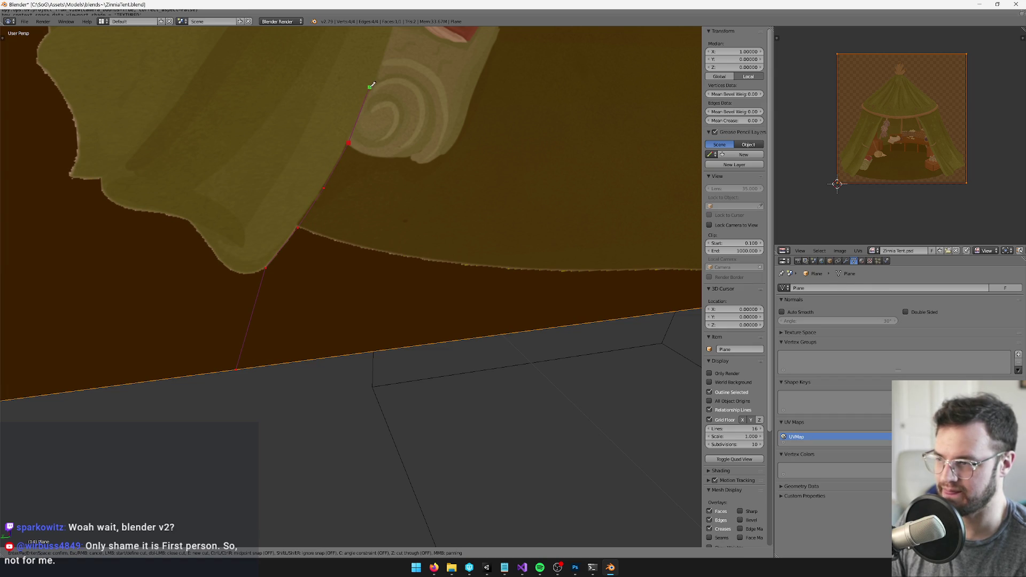
scroll(383, 73, "down", 2)
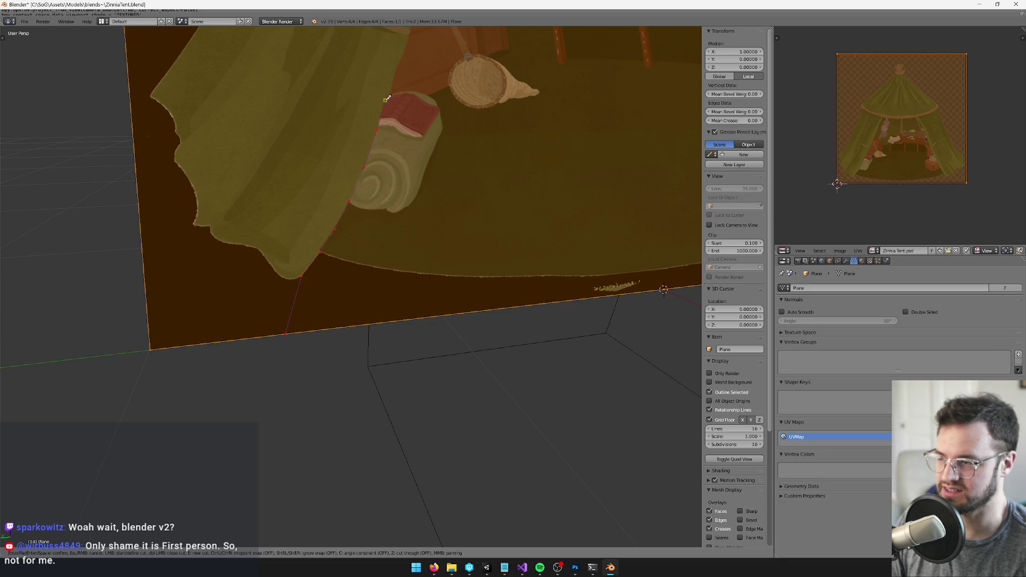
scroll(390, 89, "down", 3)
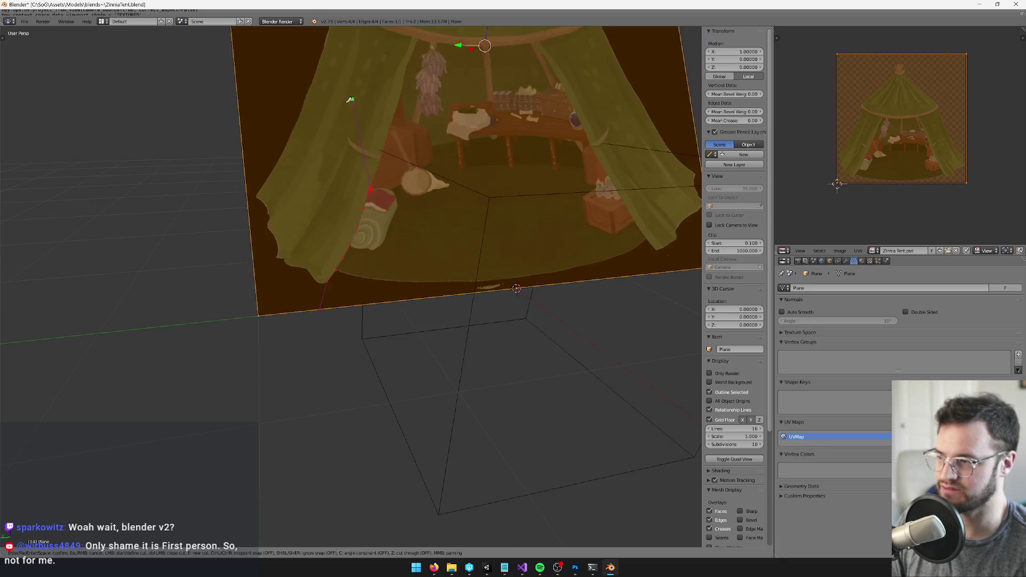
key("Return")
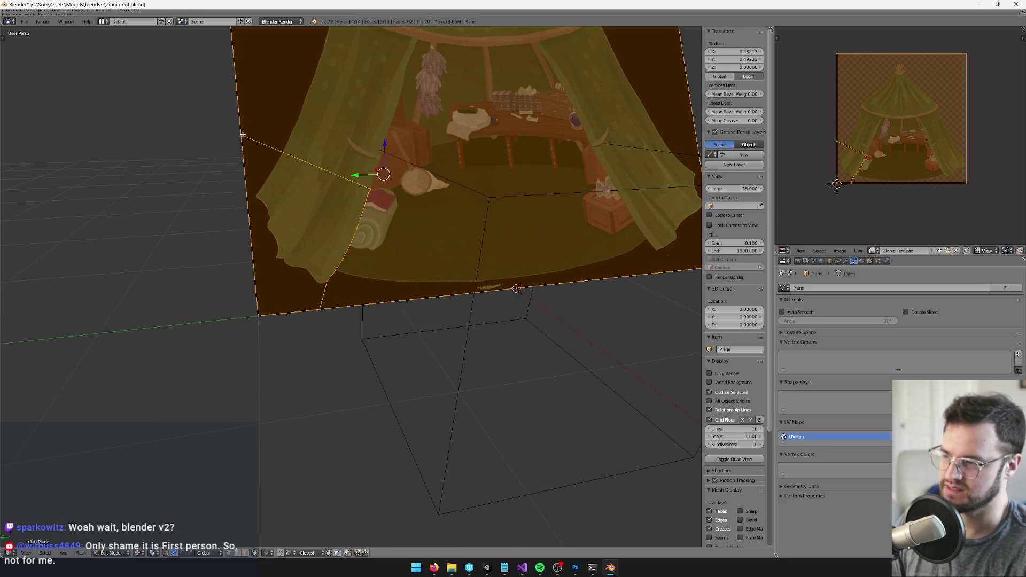
Knife a second cut up the left curtain's edge, extending it to the plane's left edge.
scroll(354, 430, "up", 5)
scroll(354, 430, "up", 3)
key("k")
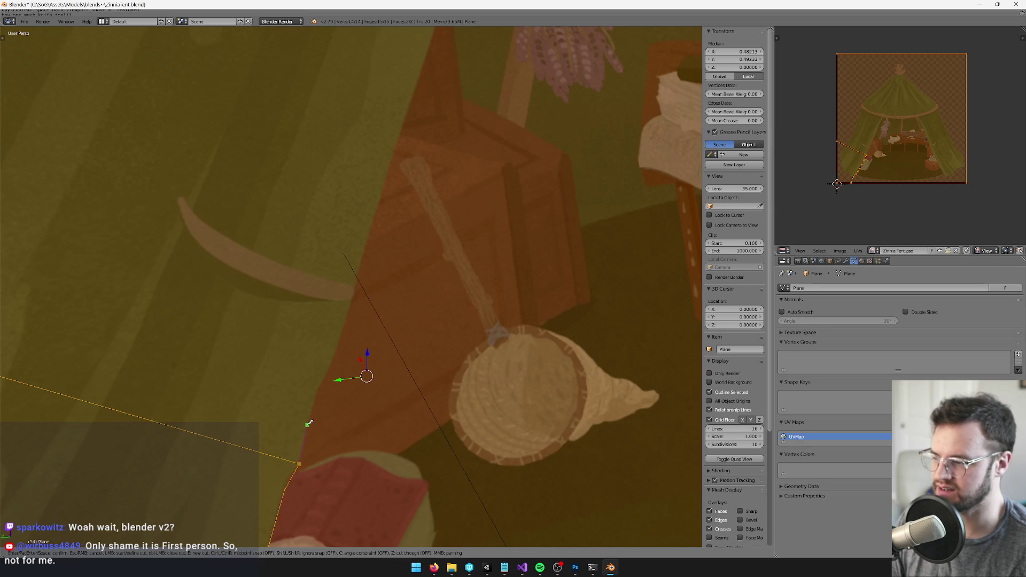
left_click(318, 387)
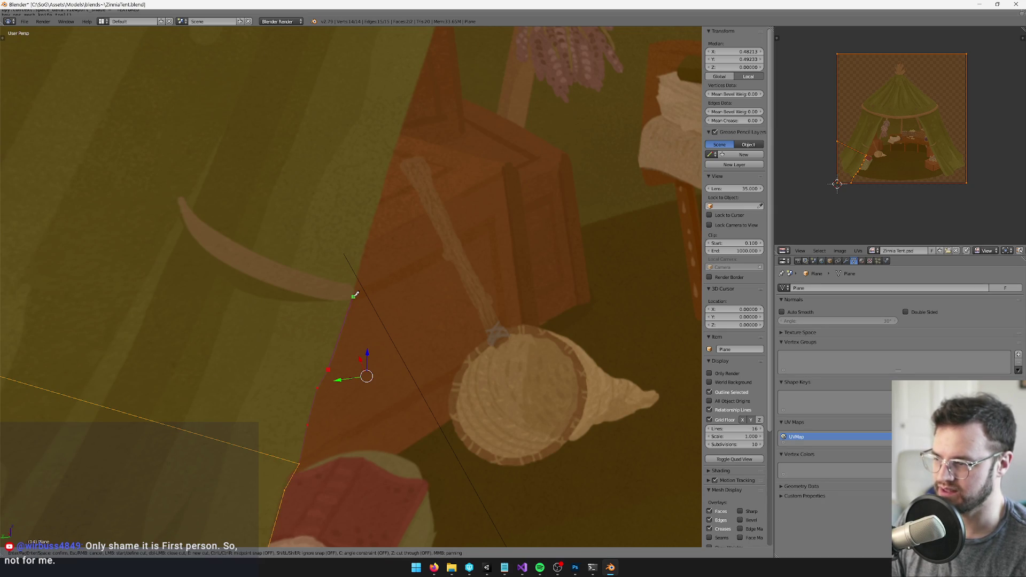
left_click(368, 247)
scroll(369, 243, "down", 2)
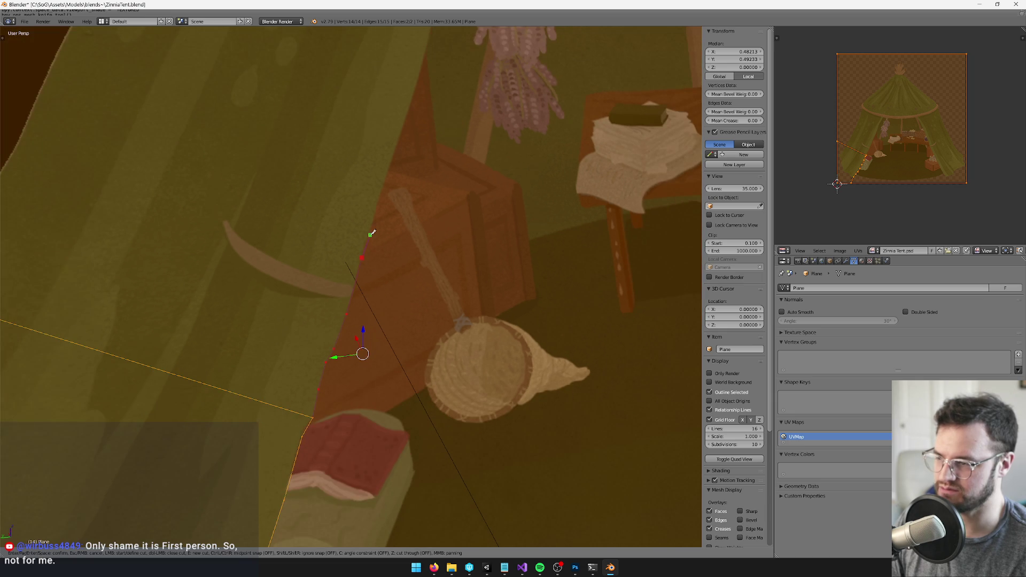
left_click(383, 190)
scroll(382, 188, "down", 2)
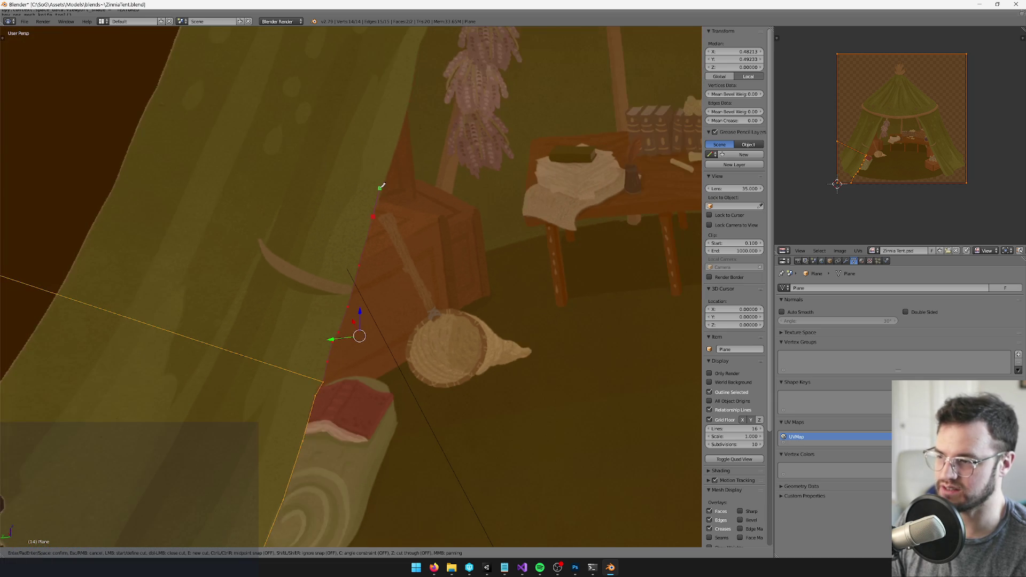
scroll(400, 142, "down", 1)
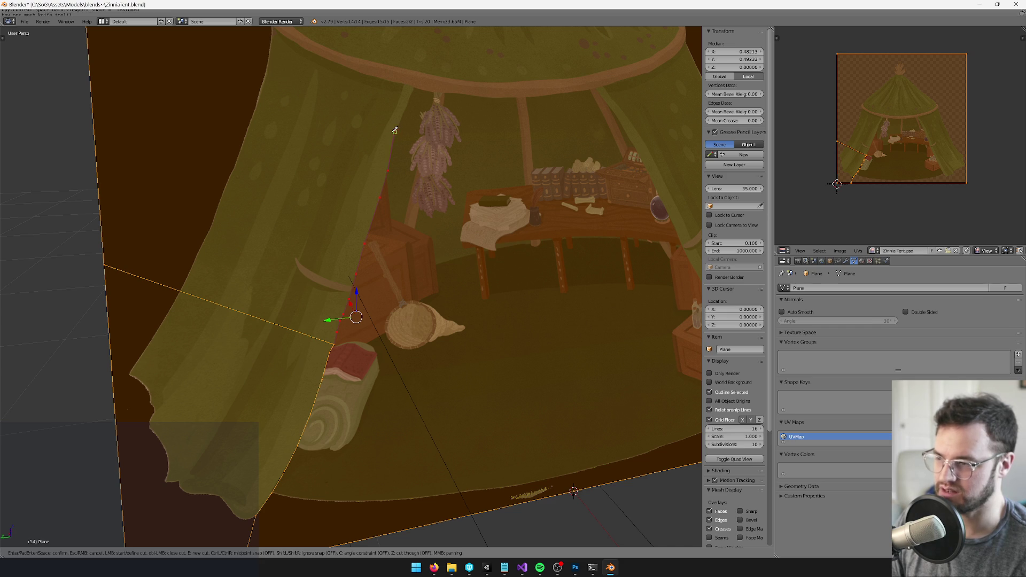
scroll(395, 130, "down", 3)
scroll(247, 85, "down", 2)
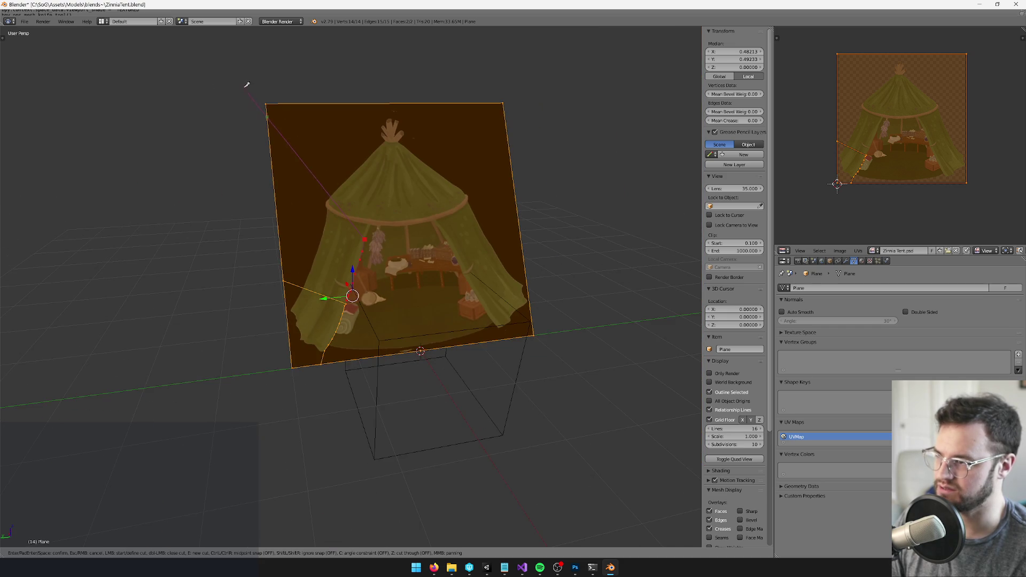
left_click(278, 167)
Commit the left-curtain cut and knife another cut up to the plane's top edge.
key("Return")
scroll(361, 283, "up", 4)
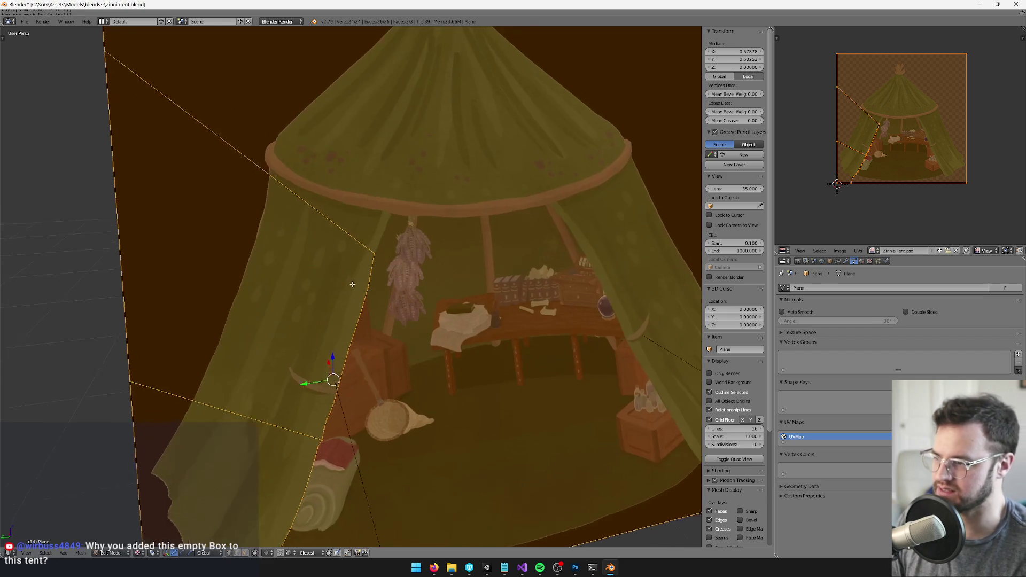
scroll(358, 291, "up", 2)
key("k")
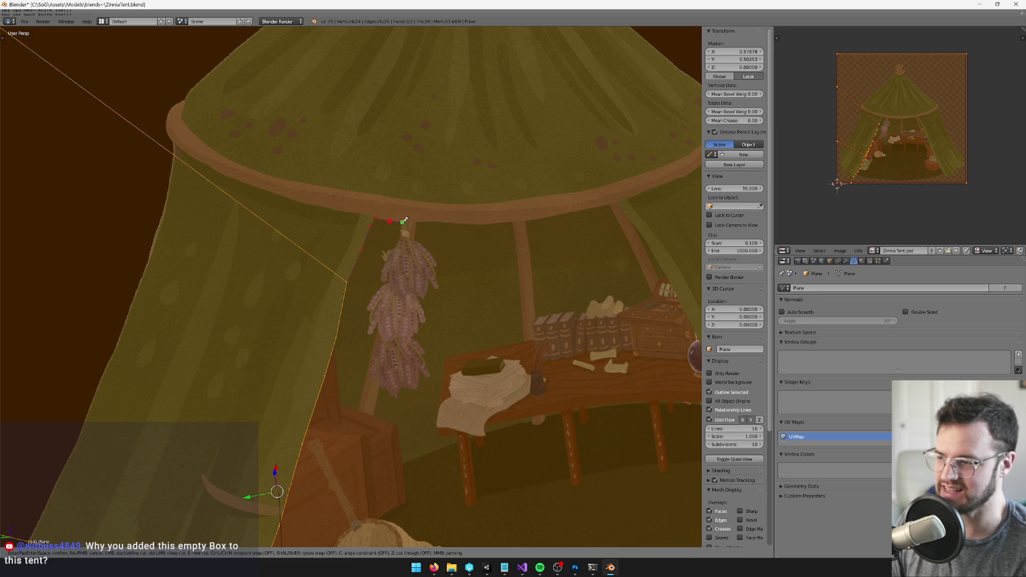
scroll(404, 219, "down", 5)
left_click(365, 61)
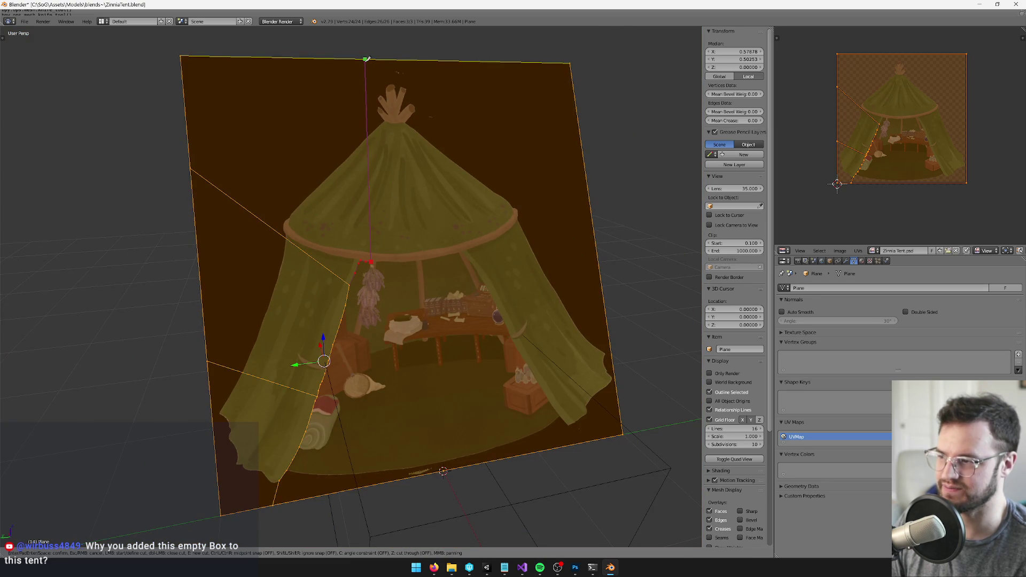
key("Return")
Leave Blender and bring the Zinnia Tent.psd painting to the front via the taskbar.
scroll(374, 160, "up", 4)
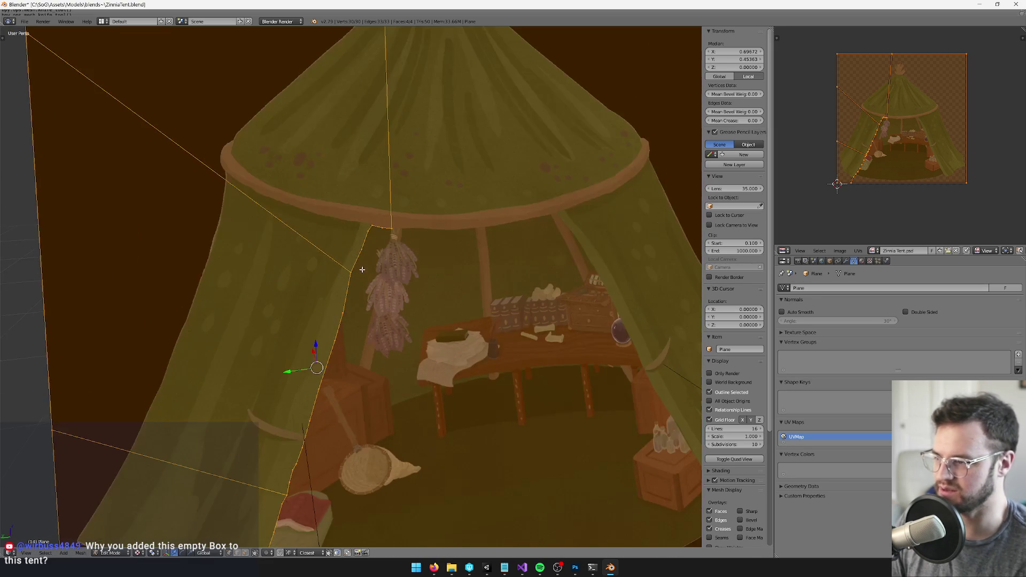
scroll(390, 257, "down", 2)
scroll(394, 271, "up", 4)
scroll(395, 271, "down", 5)
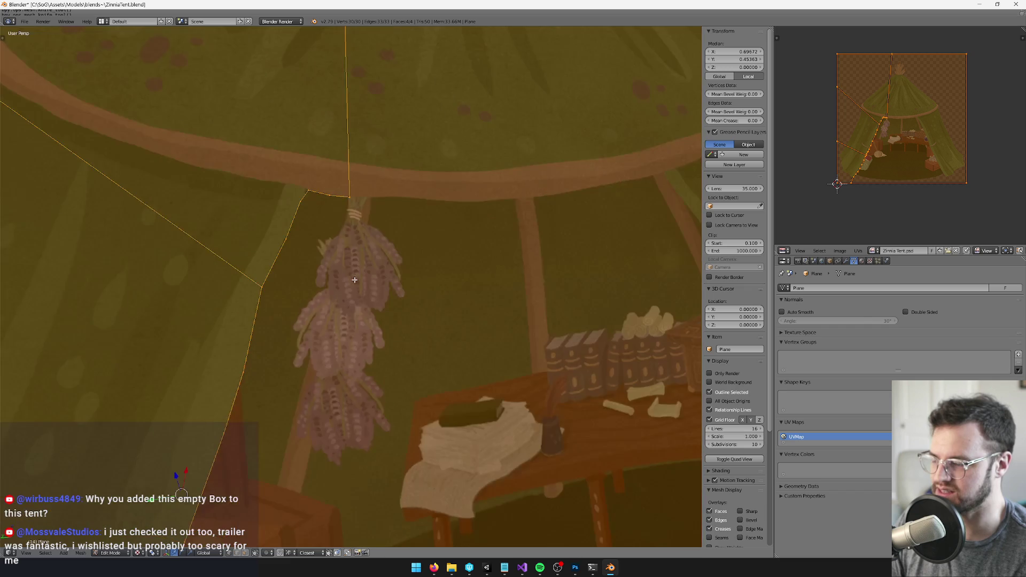
scroll(489, 332, "up", 2)
scroll(489, 333, "up", 4)
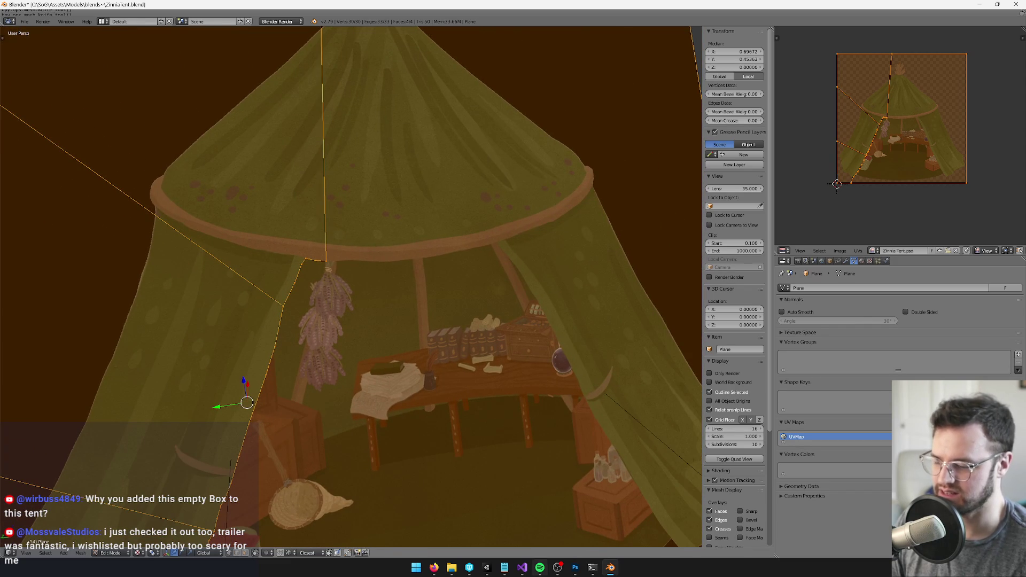
left_click(486, 569)
key("w")
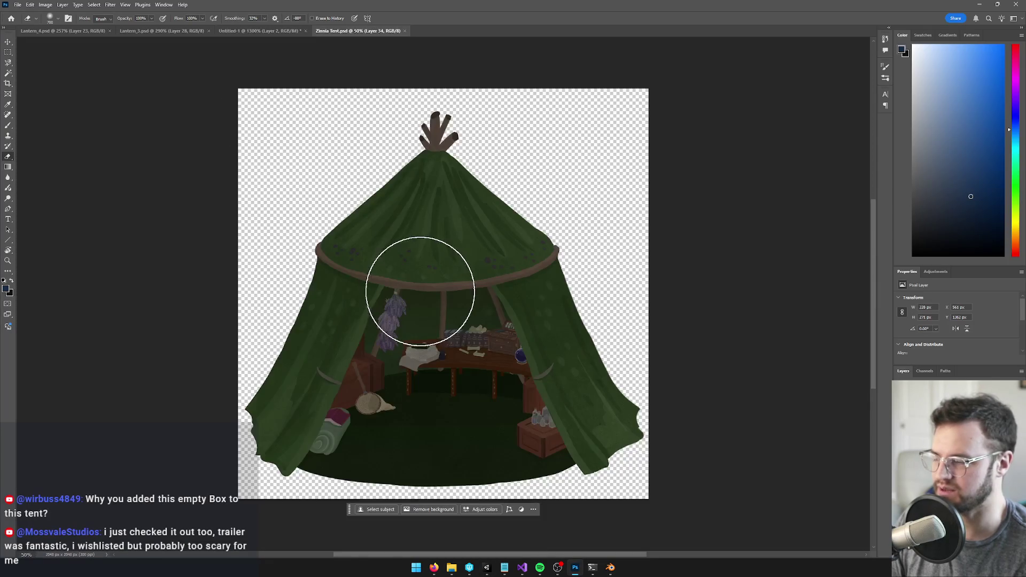
Toggle the tent layers' visibility, select the lavender bunch layer and drag it to the canvas's left.
scroll(420, 334, "up", 5)
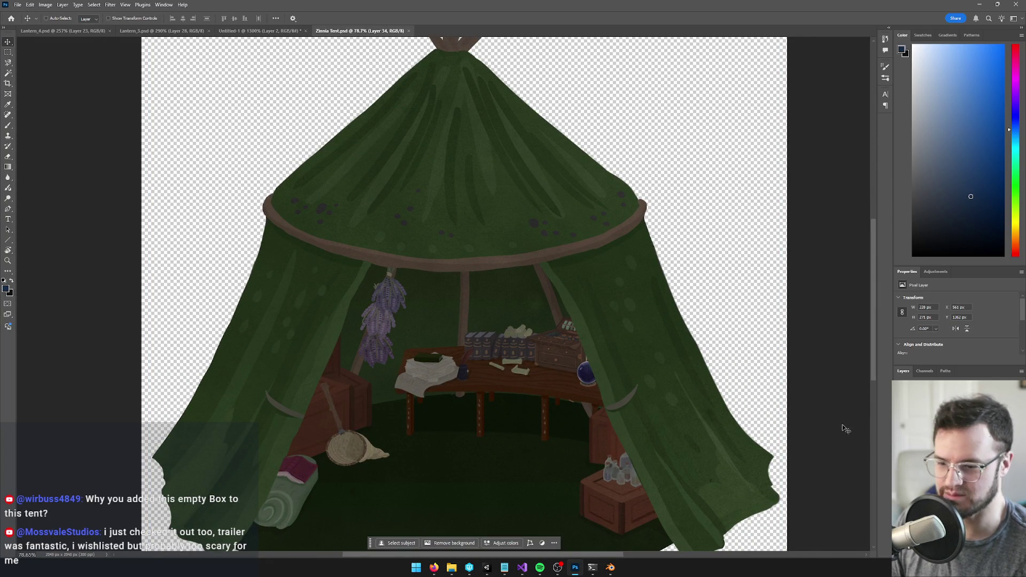
key("ctrl+comma")
key("ctrl+comma")
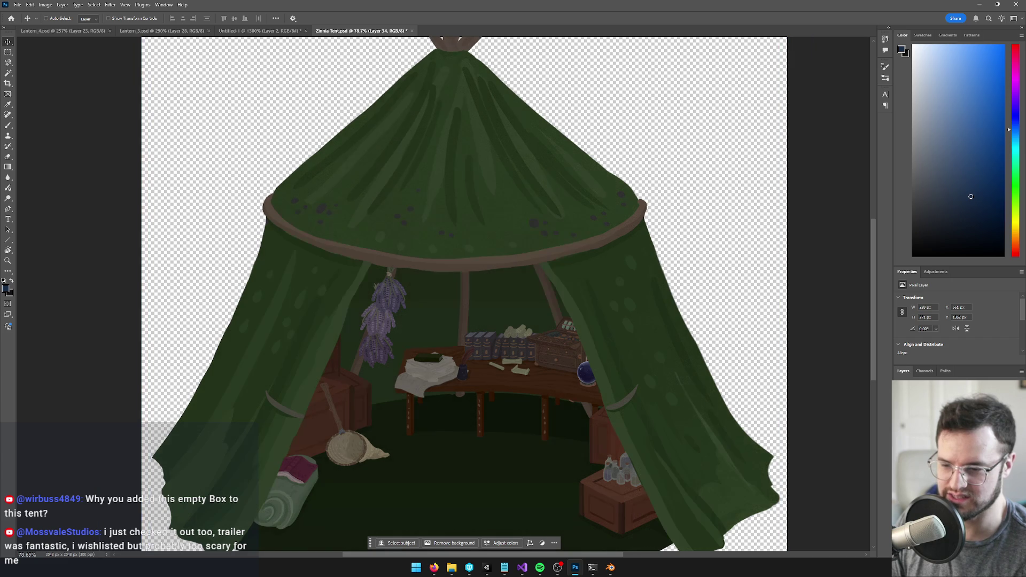
key("ctrl+comma")
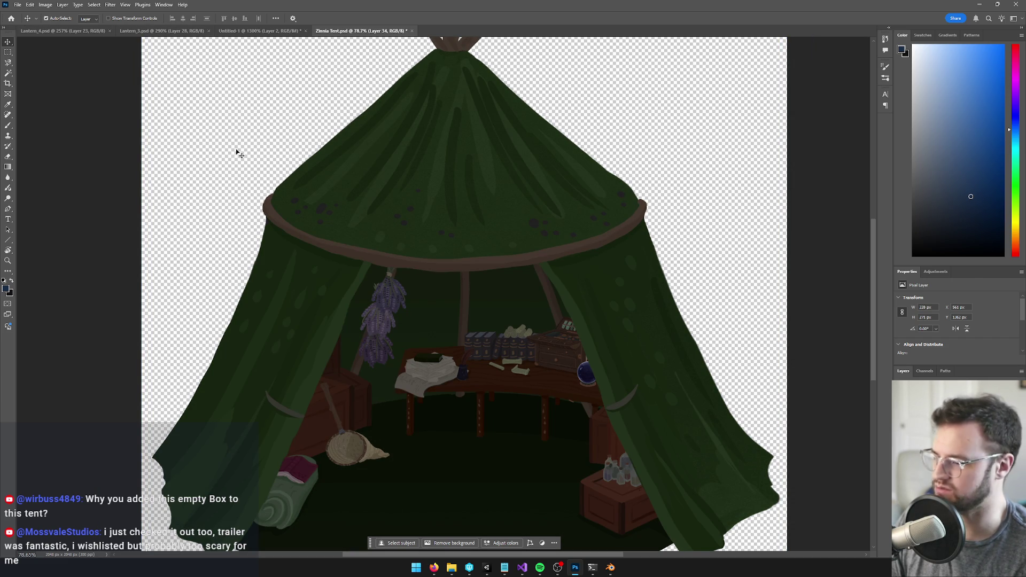
left_click(381, 307)
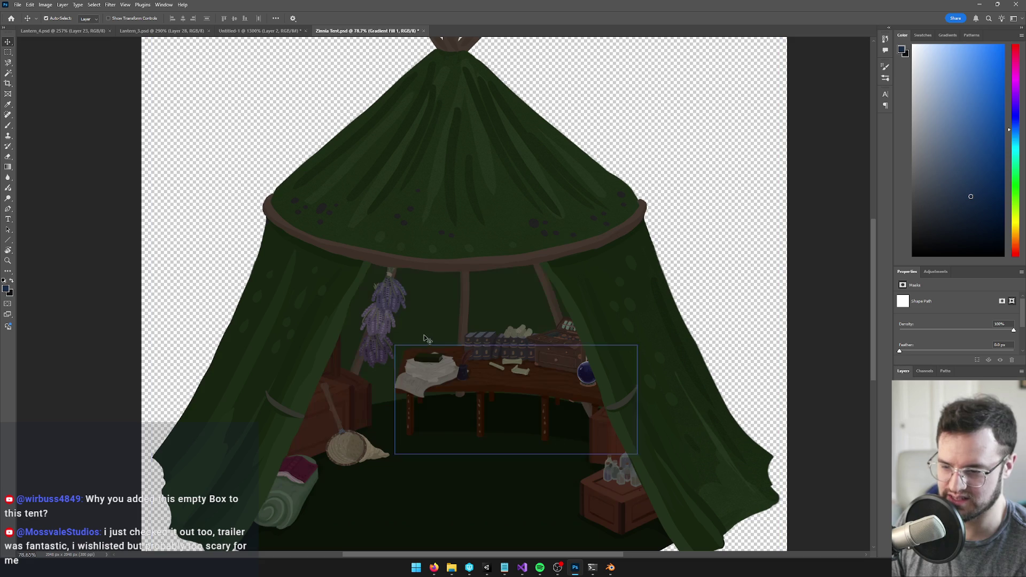
left_click(388, 310)
left_click_drag(389, 310, 188, 302)
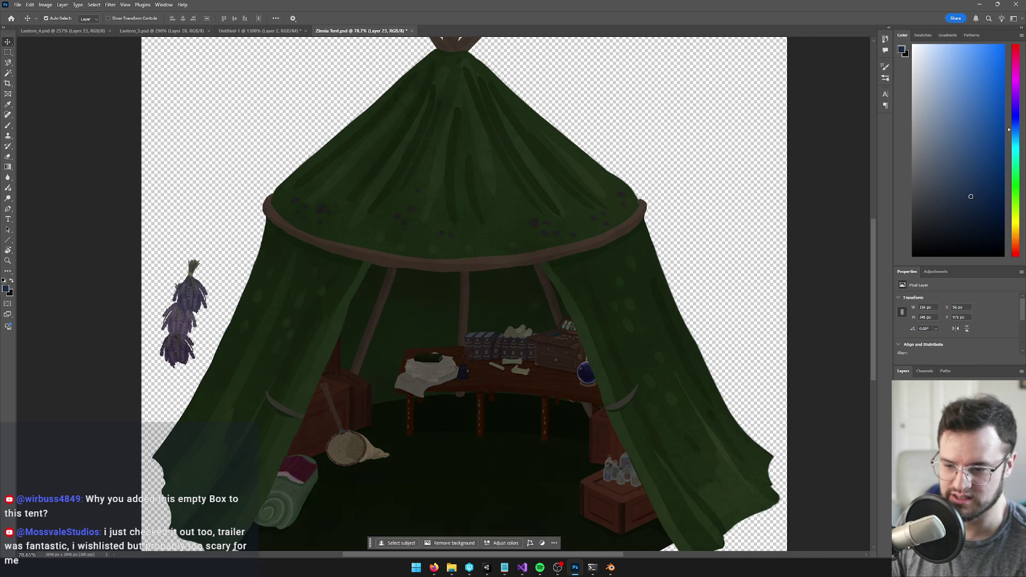
scroll(223, 281, "up", 5)
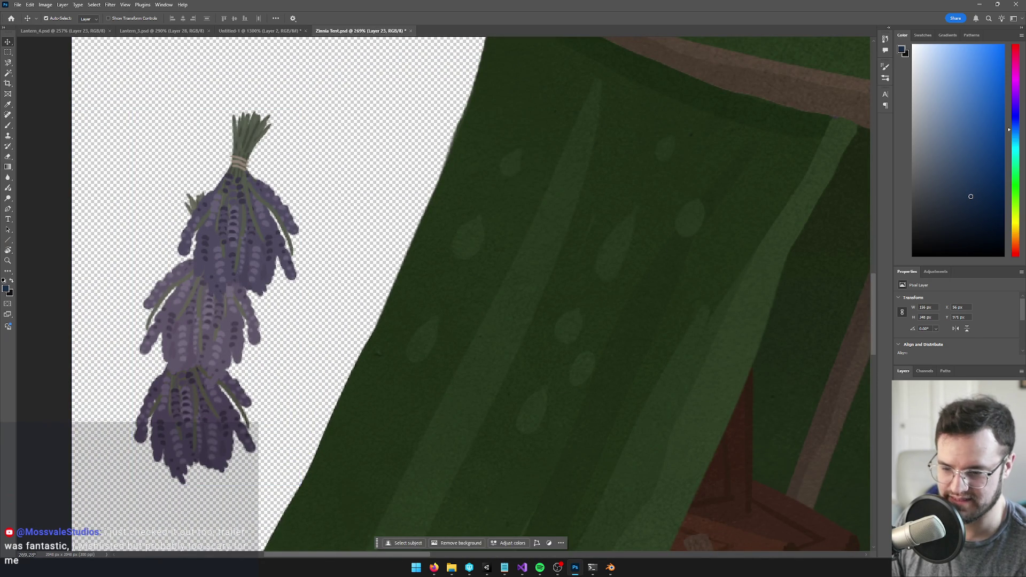
key("ctrl+comma")
key("ctrl+comma")
Apply a Levels adjustment to the lavender, raising the black point slightly.
key("ctrl+l")
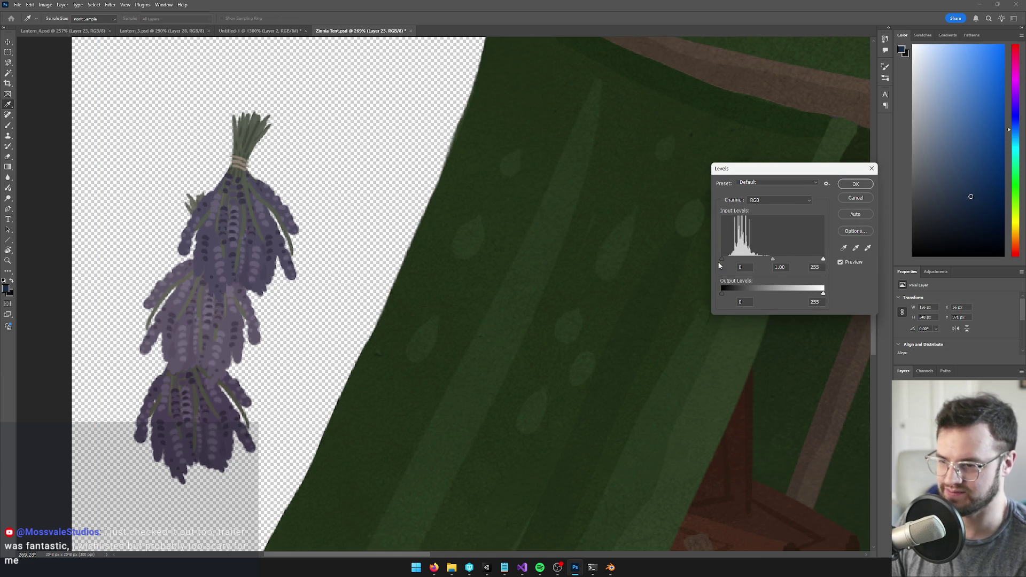
left_click_drag(723, 259, 729, 259)
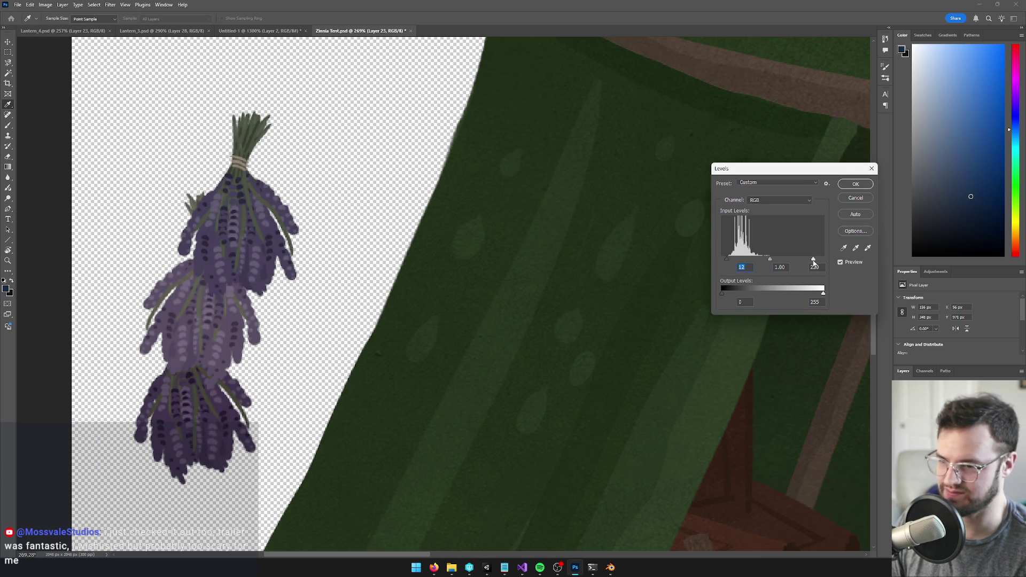
left_click(856, 184)
scroll(513, 262, "down", 8)
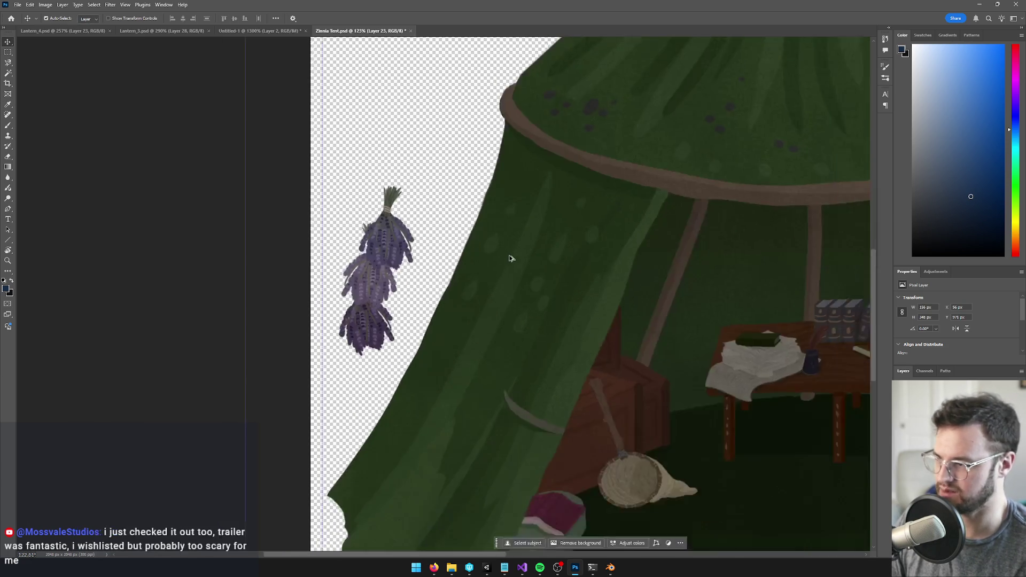
scroll(524, 277, "up", 5)
scroll(459, 240, "down", 2)
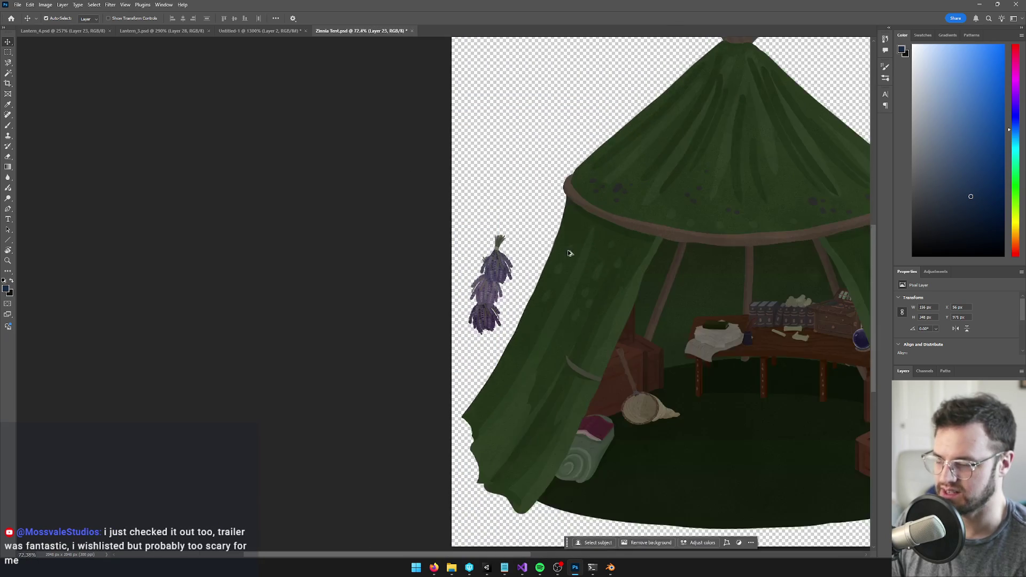
Save Zinnia Tent.psd and return to Blender to reload the texture.
key("ctrl+s")
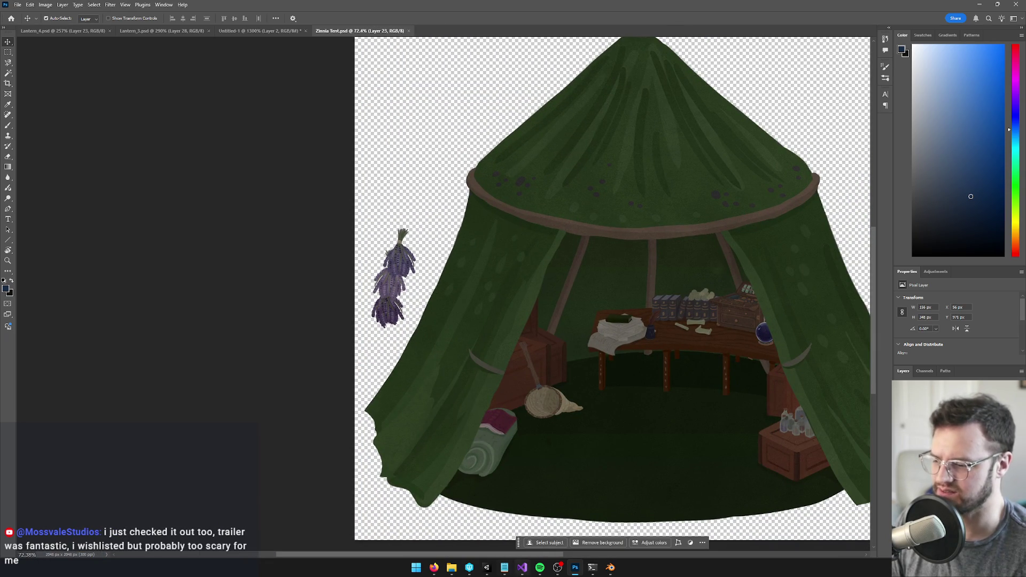
left_click(611, 568)
key("alt+r")
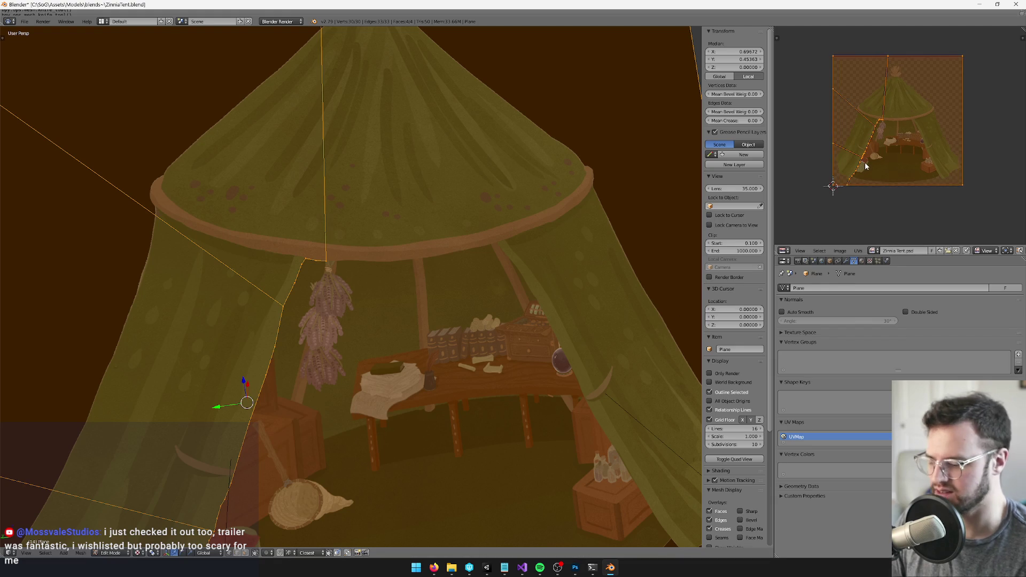
Knife a cut along the tent opening out to the plane's right edge.
scroll(371, 263, "up", 8)
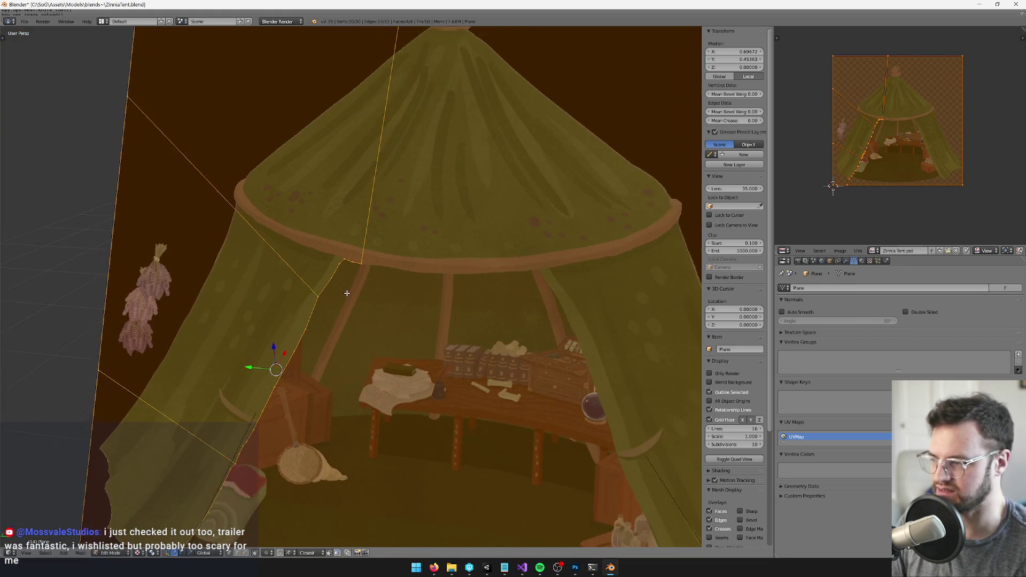
key("k")
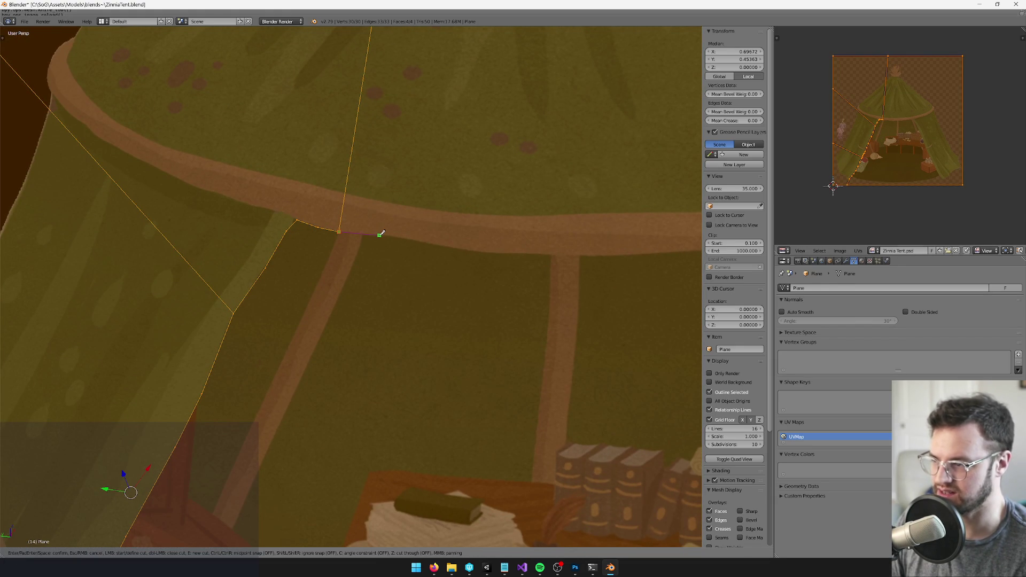
scroll(428, 241, "down", 2)
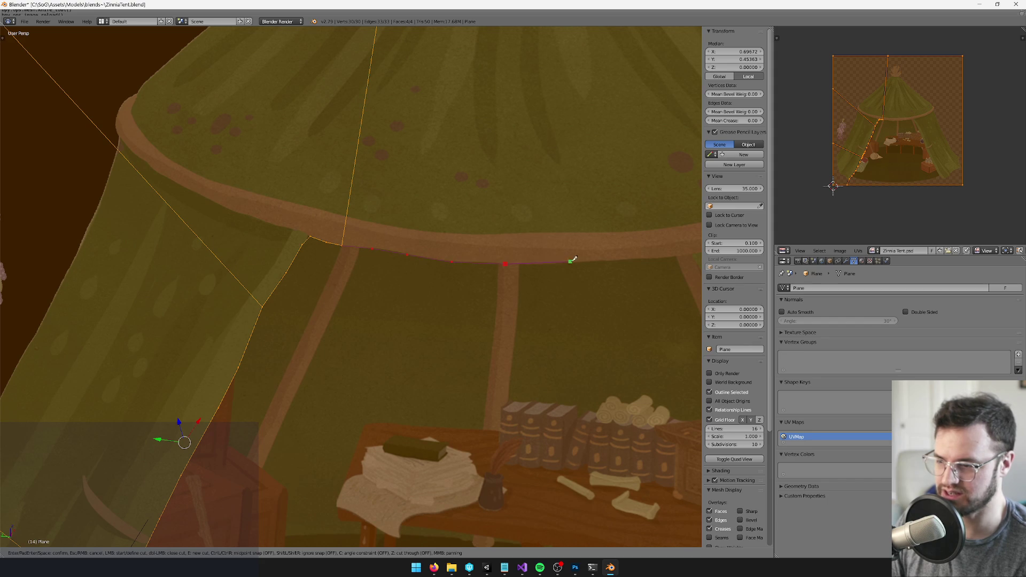
scroll(583, 260, "down", 2)
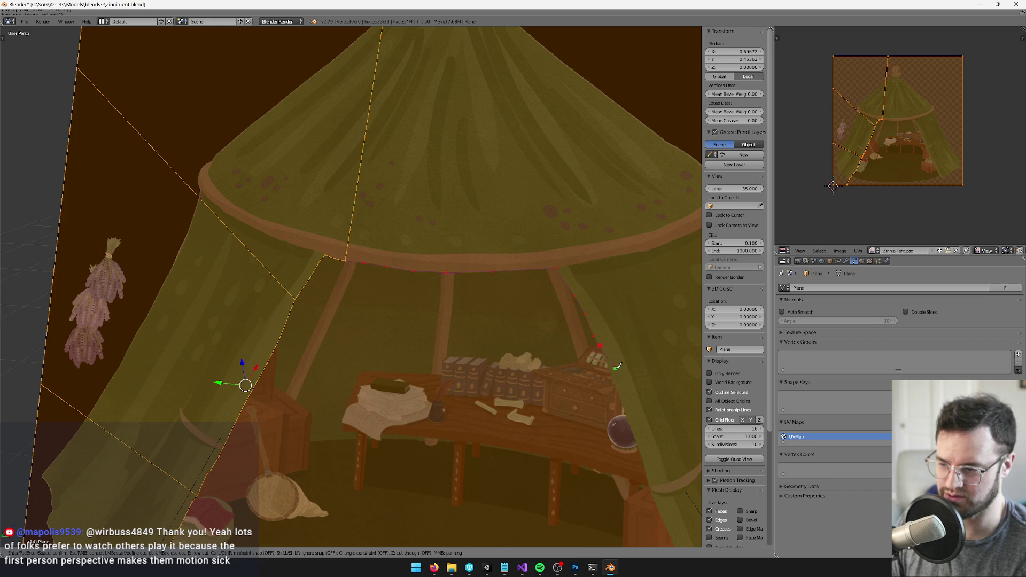
scroll(616, 366, "down", 3)
left_click(591, 276)
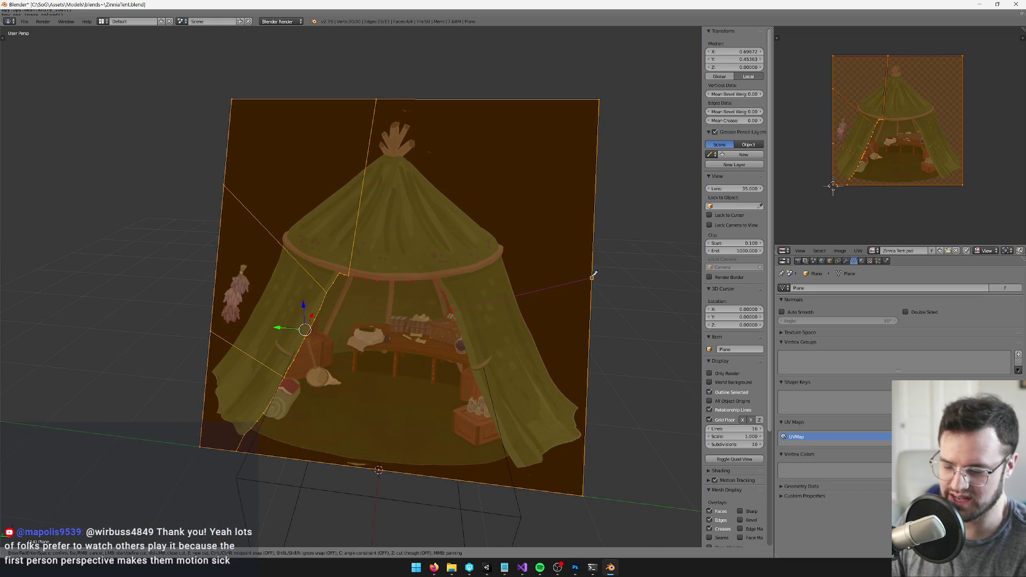
key("Return")
Cut from the opening's edge up to the plane's top-right corner.
key("k")
left_click(412, 229)
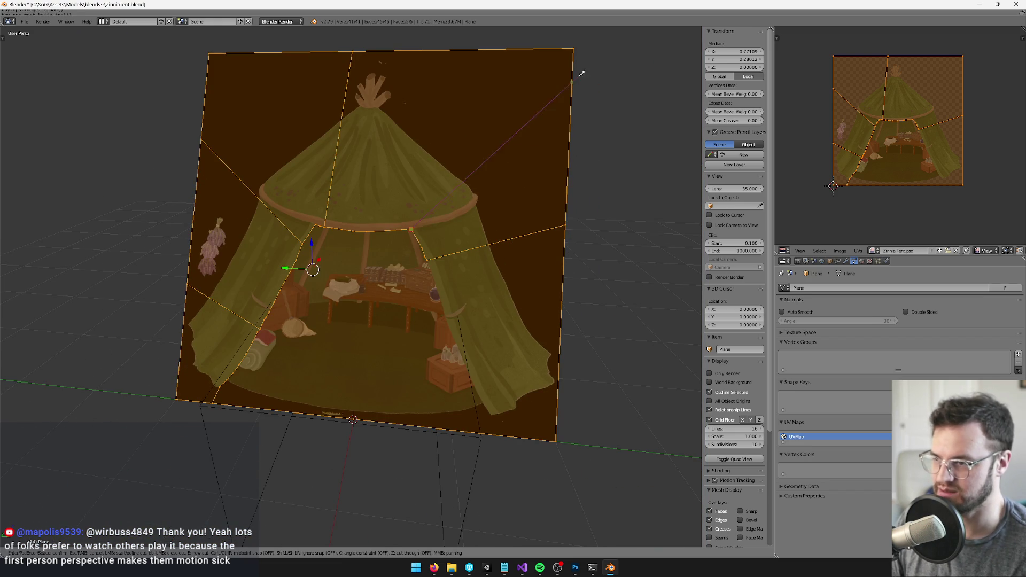
left_click(574, 47)
key("Return")
Cut down the opening's right side along the right curtain to the bottom.
scroll(348, 264, "up", 5)
key("k")
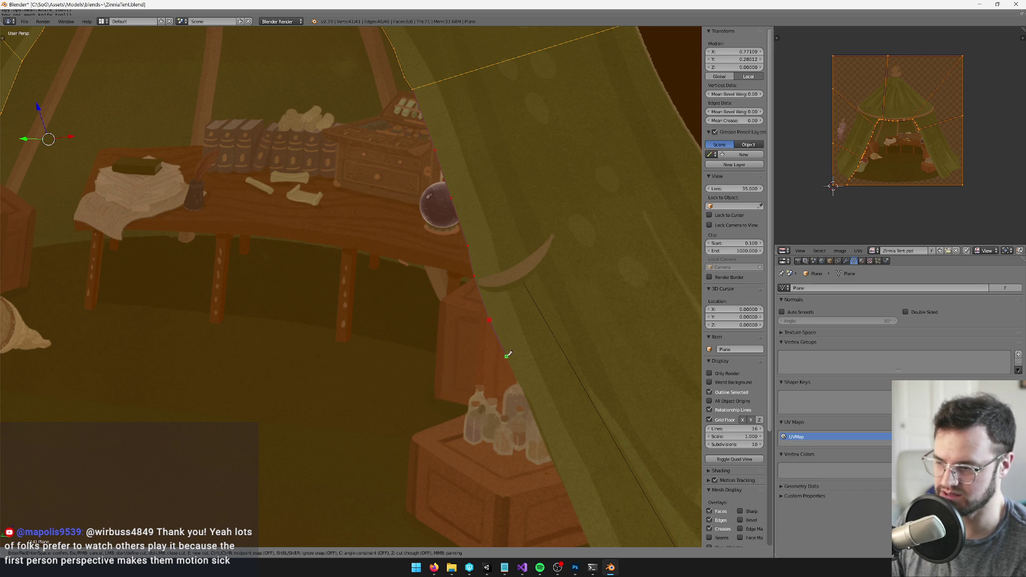
scroll(518, 373, "down", 1)
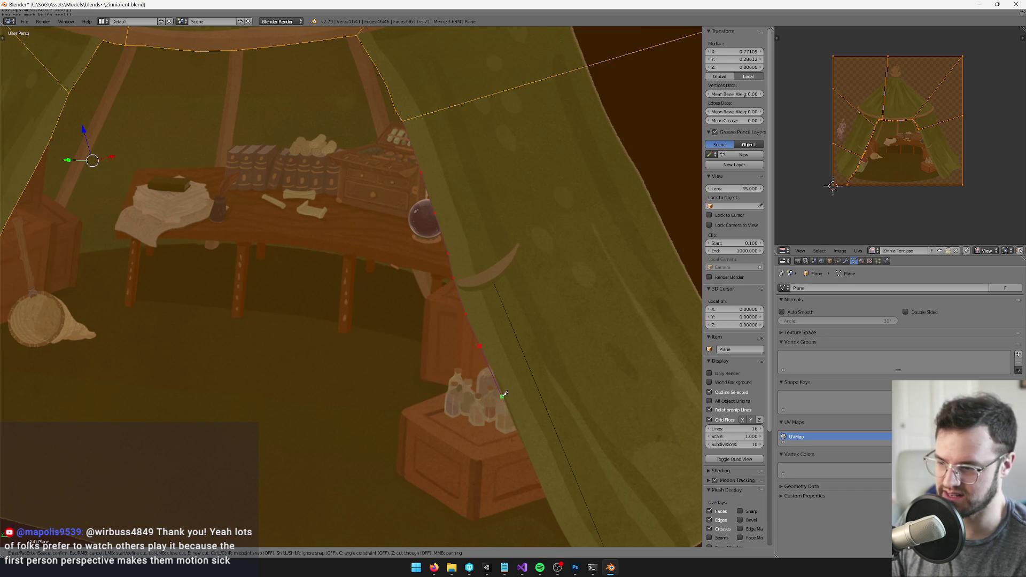
left_click(503, 396)
scroll(536, 470, "down", 1)
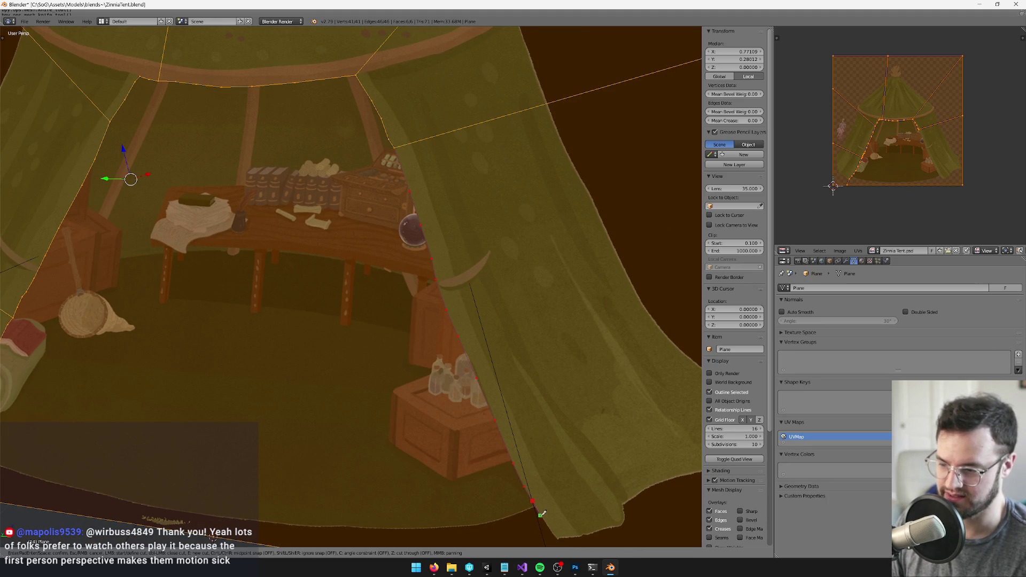
scroll(544, 516, "down", 4)
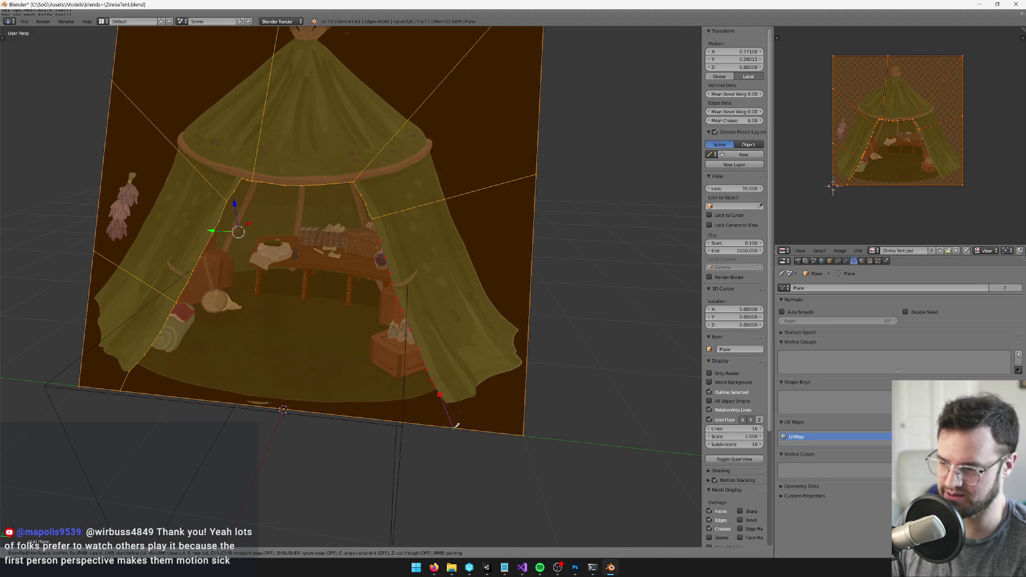
key("Return")
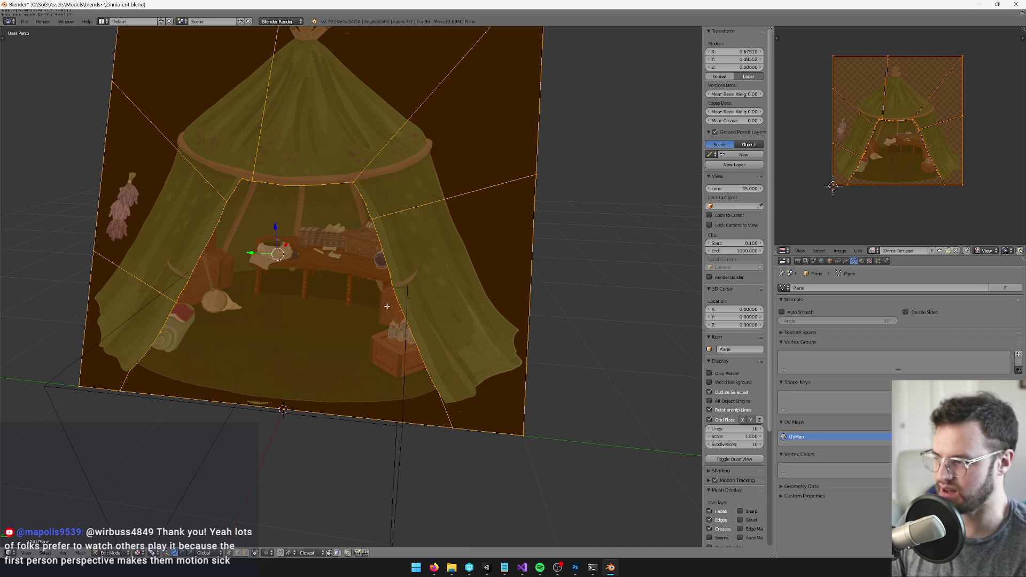
Delete the face inside the tent opening, leaving the canopy and curtains.
scroll(526, 297, "up", 2)
key("a")
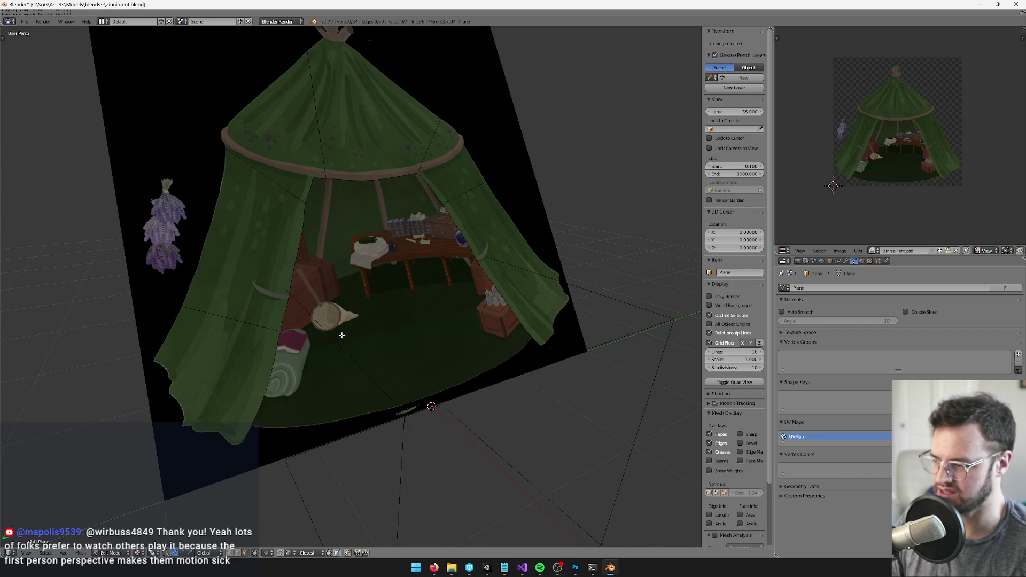
right_click(328, 373)
key("x")
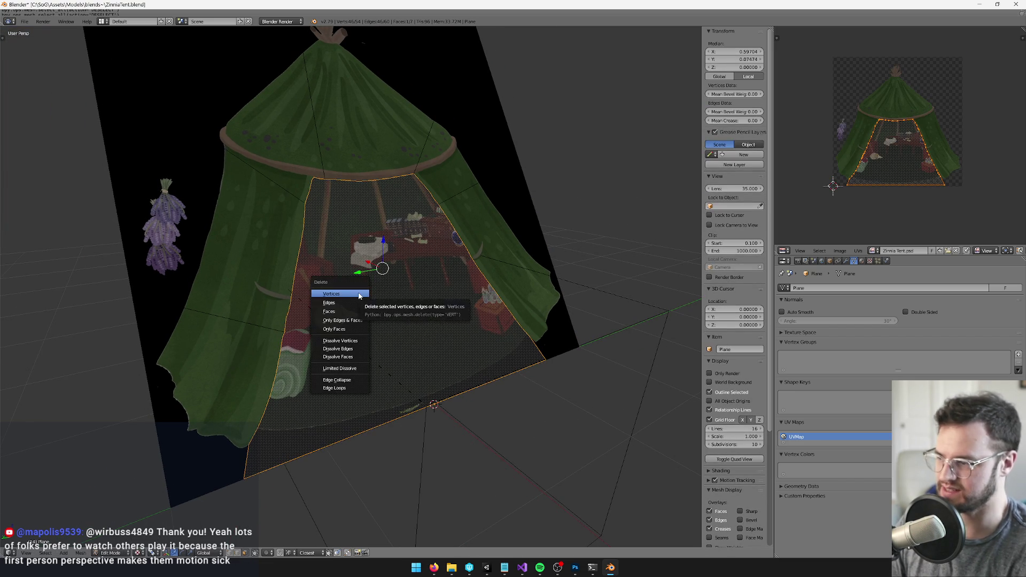
left_click(329, 311)
scroll(348, 198, "down", 4)
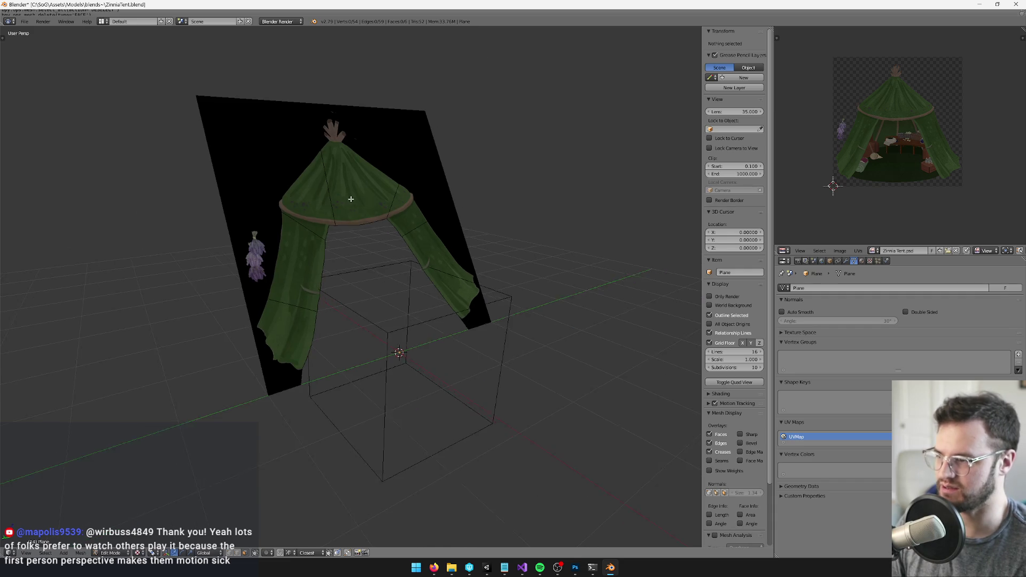
Add a new Plane in Object Mode and raise it slightly along Z as the floor.
key("Tab")
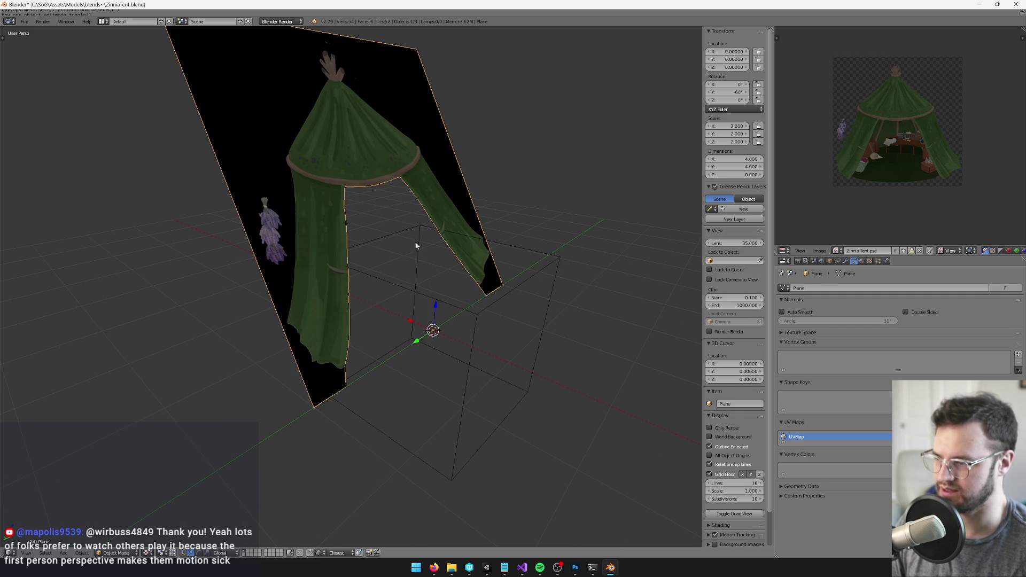
key("shift+a")
mouse_move(408, 182)
left_click(449, 185)
mouse_move(471, 235)
left_mouse_down()
mouse_move(470, 278)
mouse_move(445, 260)
mouse_move(451, 288)
mouse_move(468, 287)
mouse_move(374, 240)
left_mouse_up()
key("g")
key("z")
left_click(451, 280)
Give the floor plane the ZinniaTent material and show the tent painting image on it.
scroll(374, 241, "down", 5)
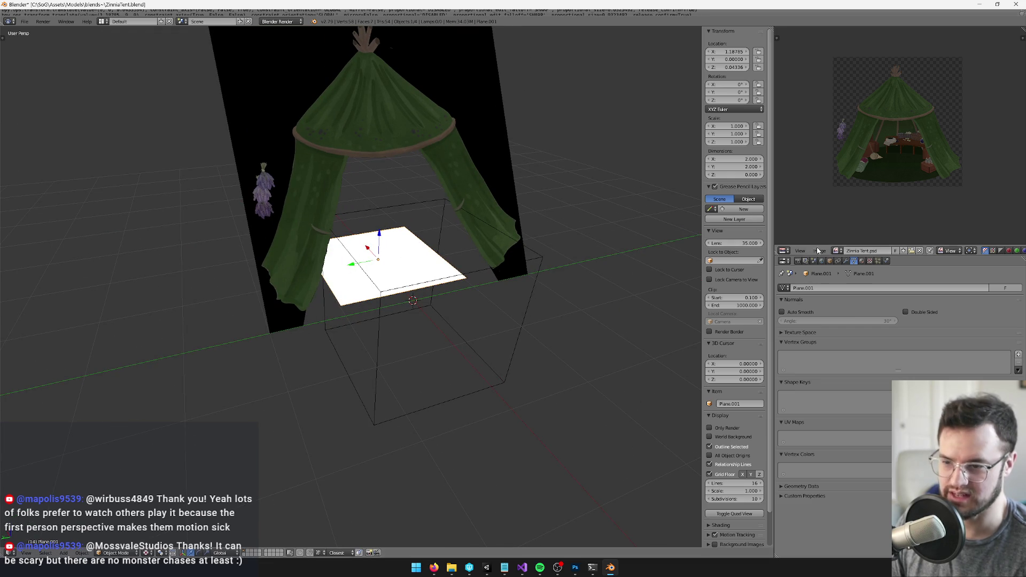
left_click(869, 261)
left_click(855, 261)
left_click(861, 261)
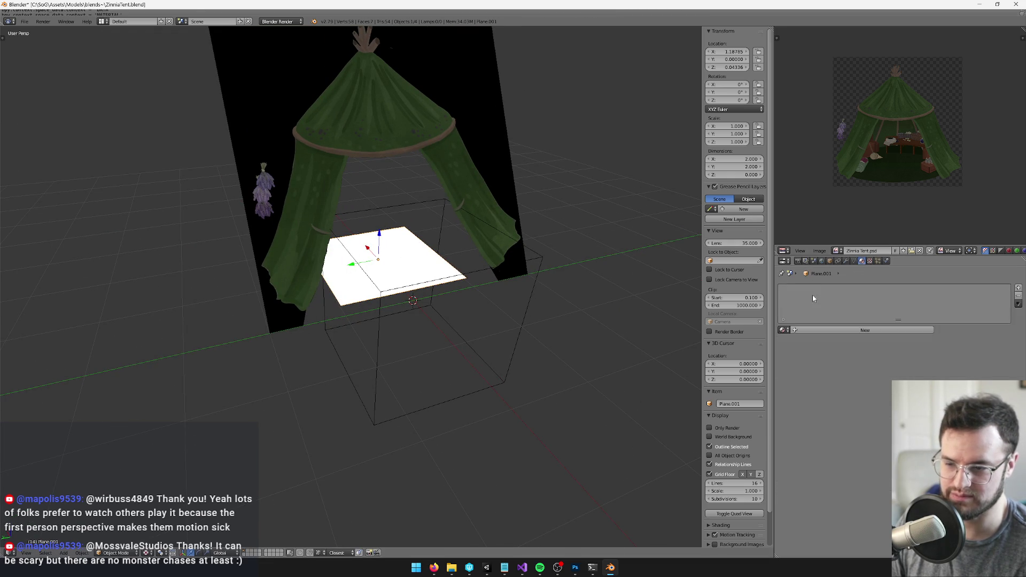
left_click(784, 330)
left_click(795, 342)
scroll(353, 230, "up", 2)
key("Tab")
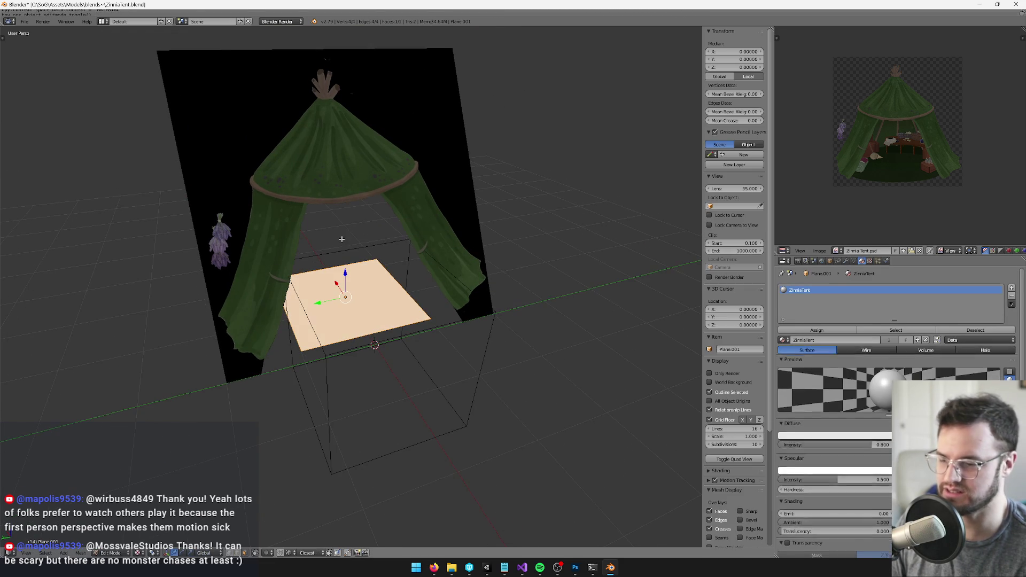
left_click(838, 252)
left_click(849, 262)
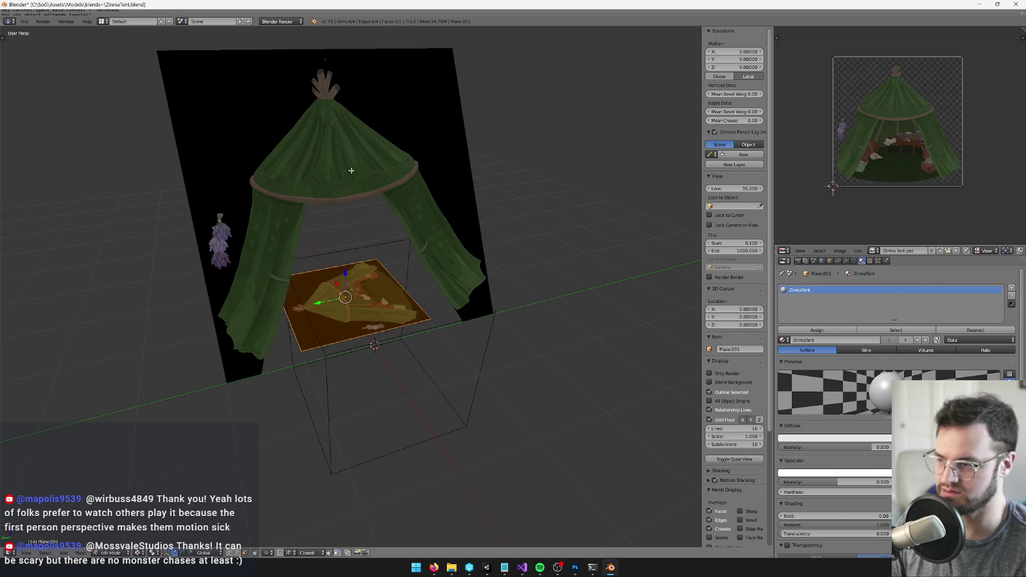
Enlarge the floor plane about 1.79 times and move it under the tent, viewed through the camera.
scroll(351, 165, "up", 1)
key("s")
left_click(443, 155)
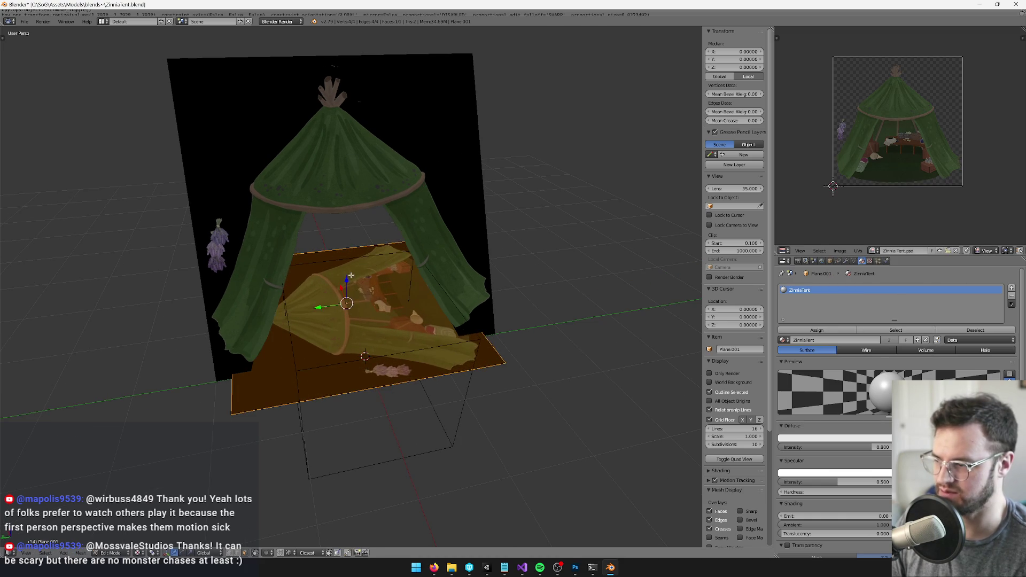
key("g")
left_click(352, 272)
key("KP_0")
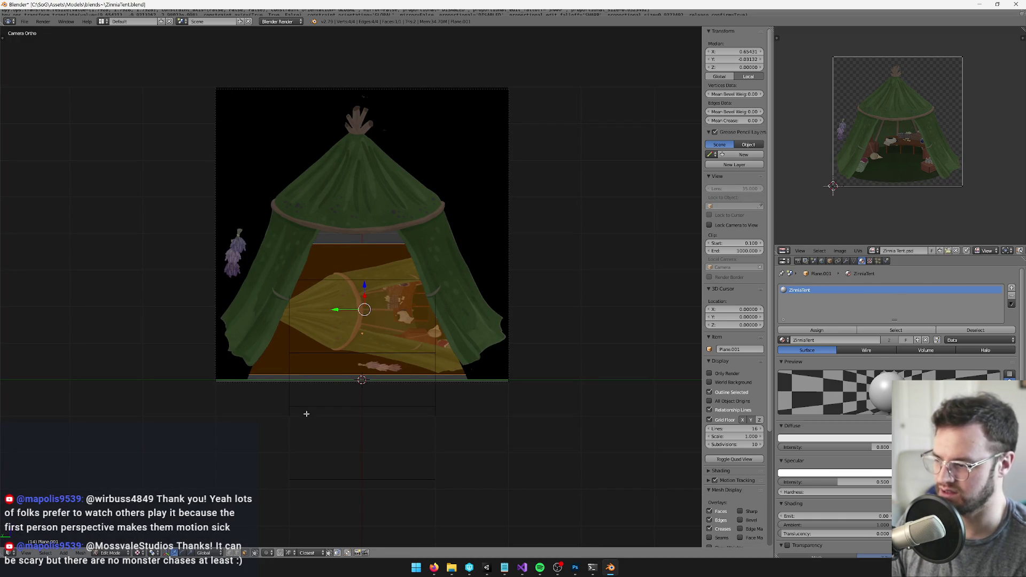
Raise the floor's bottom edge to the tent's floor line, widen it, and project from view.
key("a")
right_click(346, 376)
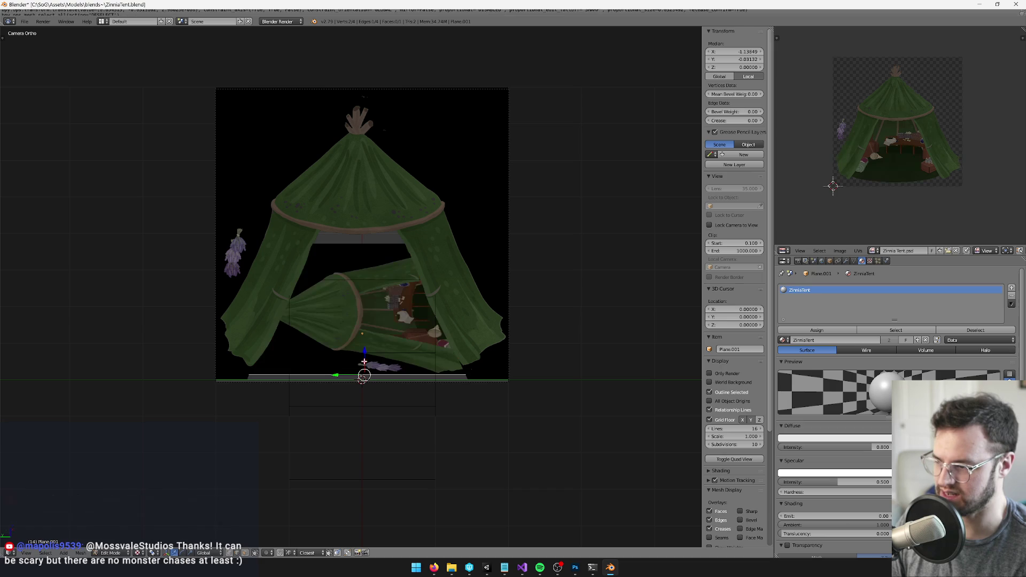
left_click_drag(364, 362, 366, 213)
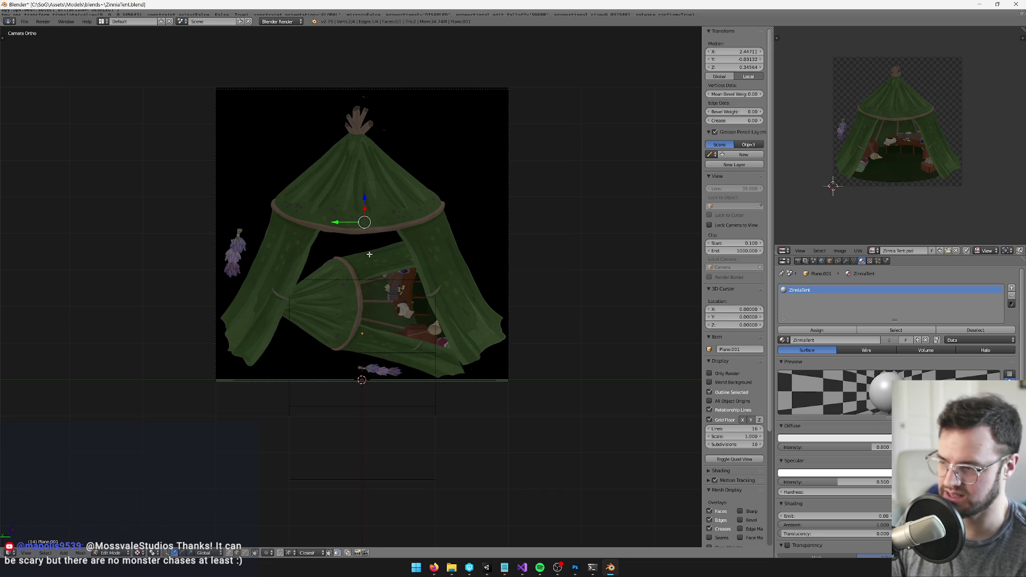
key("a")
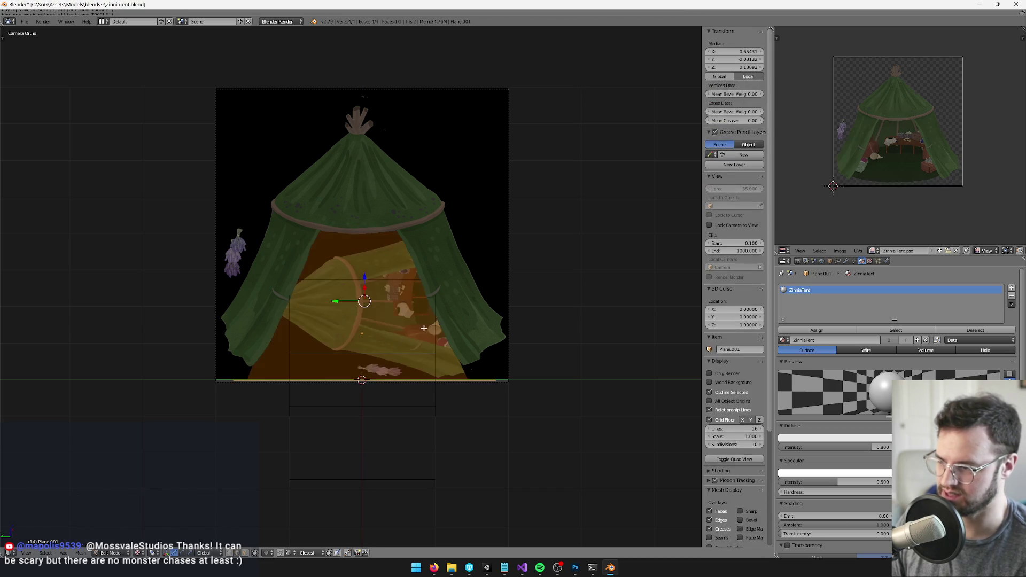
left_click_drag(336, 302, 335, 302)
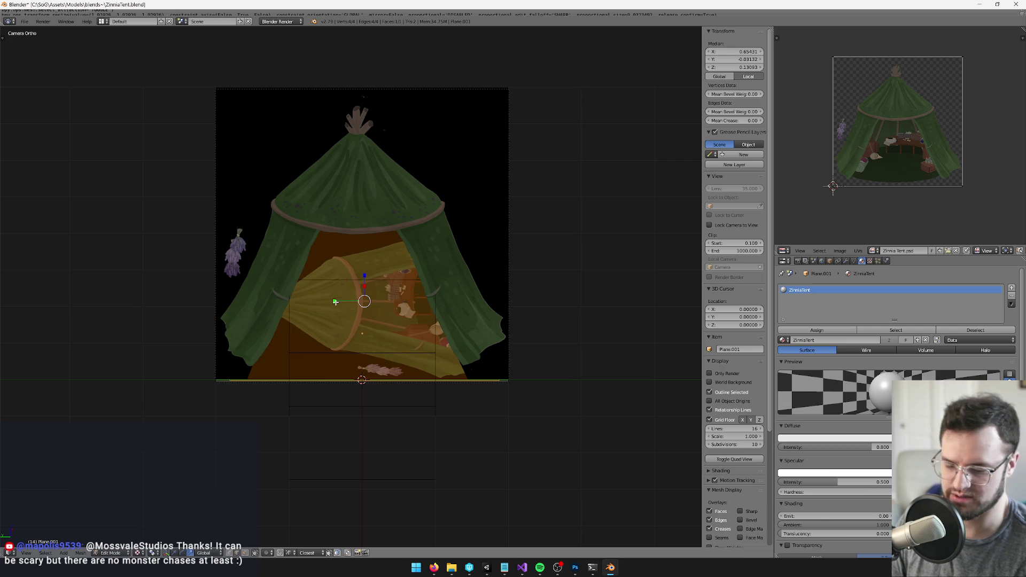
key("u")
left_click(330, 308)
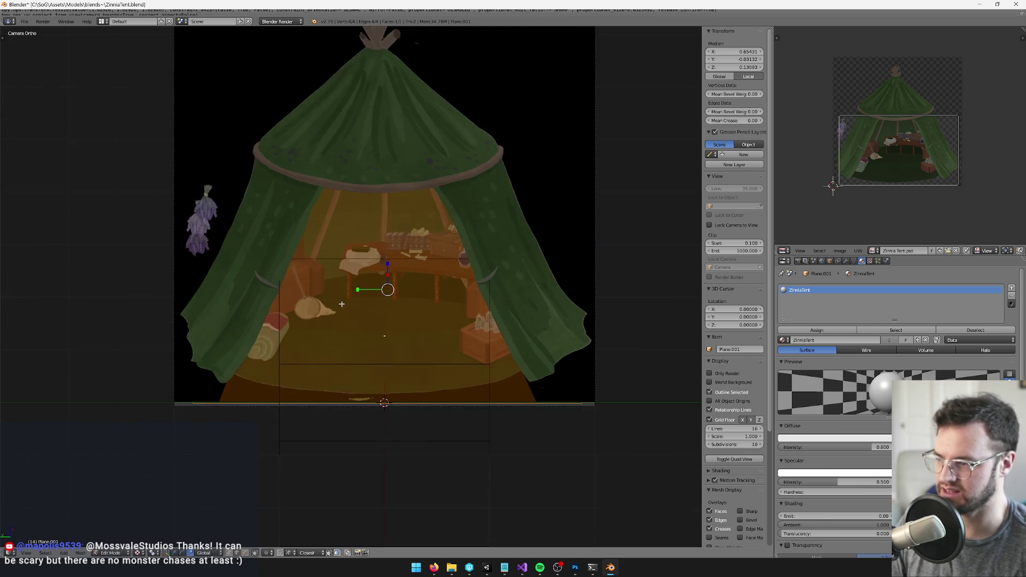
Lower the floor plane's back edge along the Z axis.
key("KP_0")
scroll(389, 358, "up", 4)
key("Tab")
scroll(466, 442, "down", 2)
mouse_move(467, 443)
left_mouse_down()
mouse_move(440, 428)
mouse_move(517, 429)
mouse_move(297, 412)
mouse_move(410, 396)
mouse_move(470, 414)
mouse_move(520, 389)
mouse_move(460, 408)
mouse_move(406, 348)
mouse_move(344, 343)
mouse_move(437, 348)
mouse_move(269, 533)
left_mouse_up()
key("Tab")
mouse_move(320, 347)
left_mouse_down()
mouse_move(299, 300)
mouse_move(240, 231)
left_mouse_up()
right_click(239, 231)
key("g")
key("z")
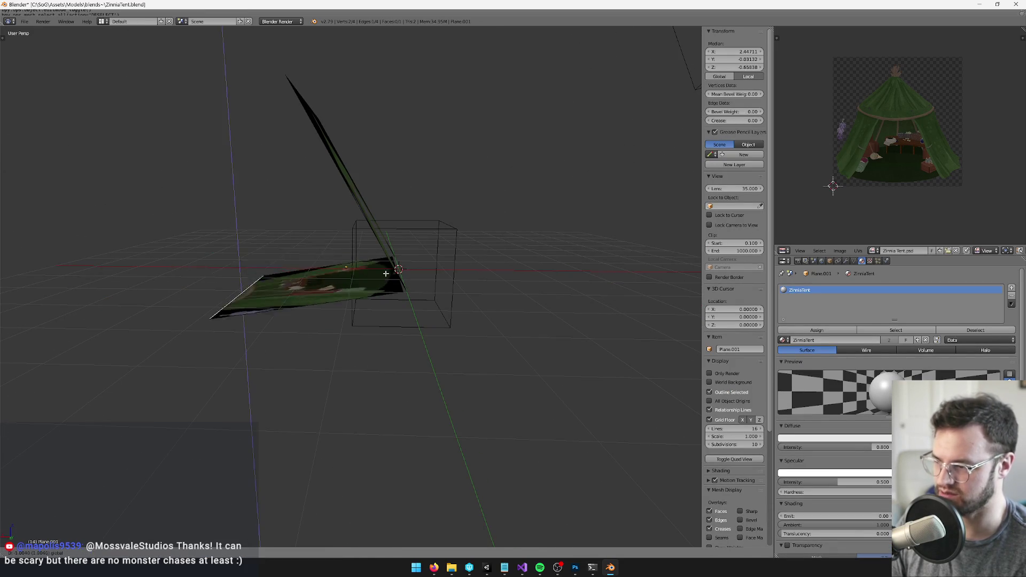
left_click(398, 283)
Move the whole floor plane vertically to its final height and re-project its texture from the camera.
scroll(385, 278, "up", 6)
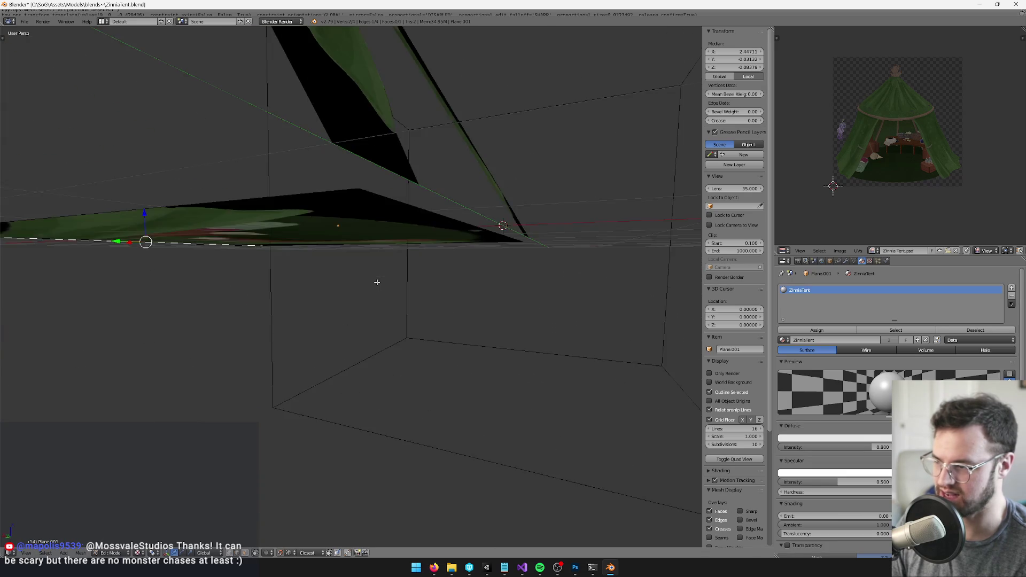
mouse_move(379, 288)
left_mouse_down()
mouse_move(382, 263)
mouse_move(389, 276)
left_mouse_up()
key("a")
key("a")
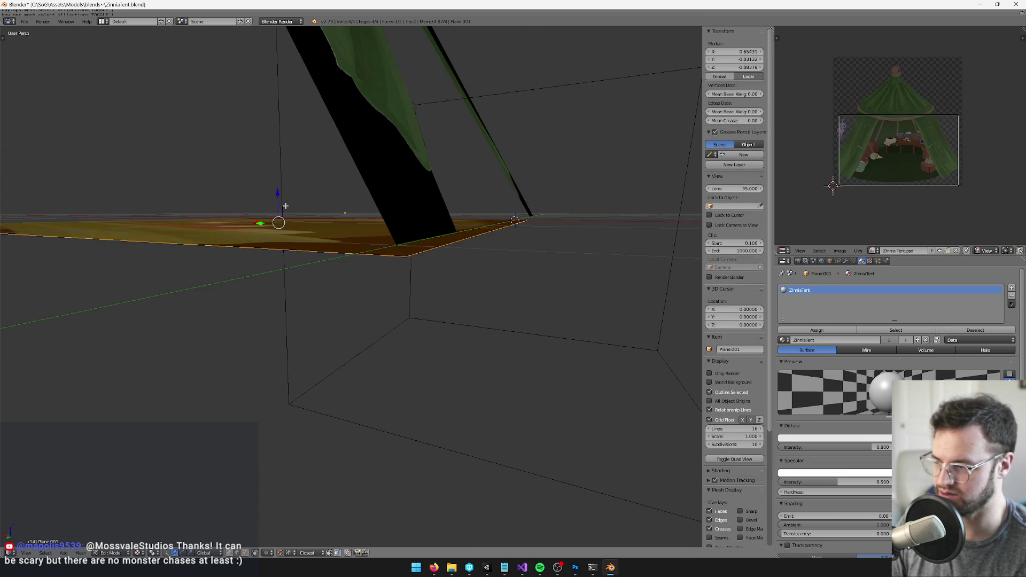
key("g")
key("z")
left_click(277, 190)
scroll(275, 189, "up", 4)
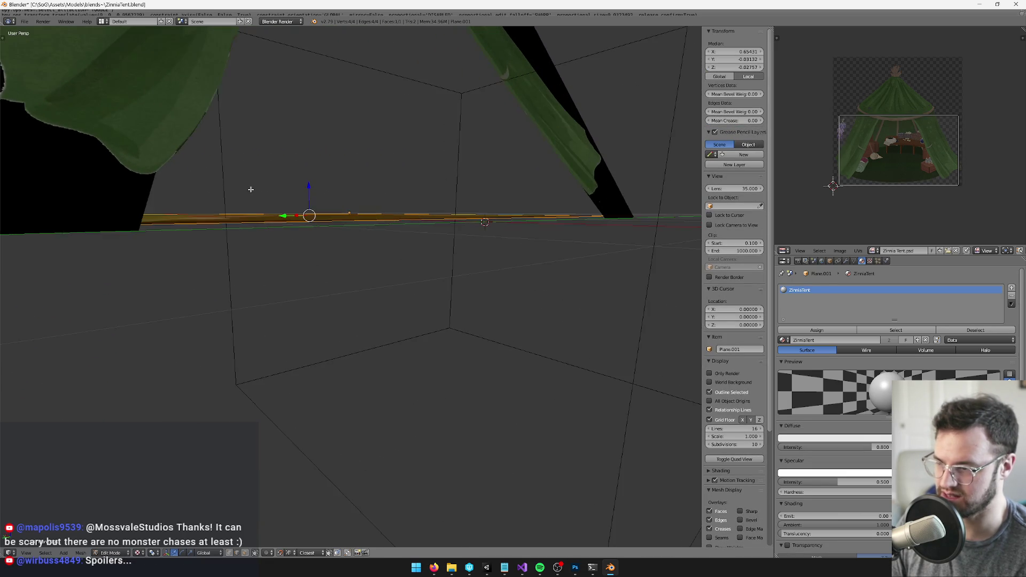
left_click(309, 186)
key("KP_0")
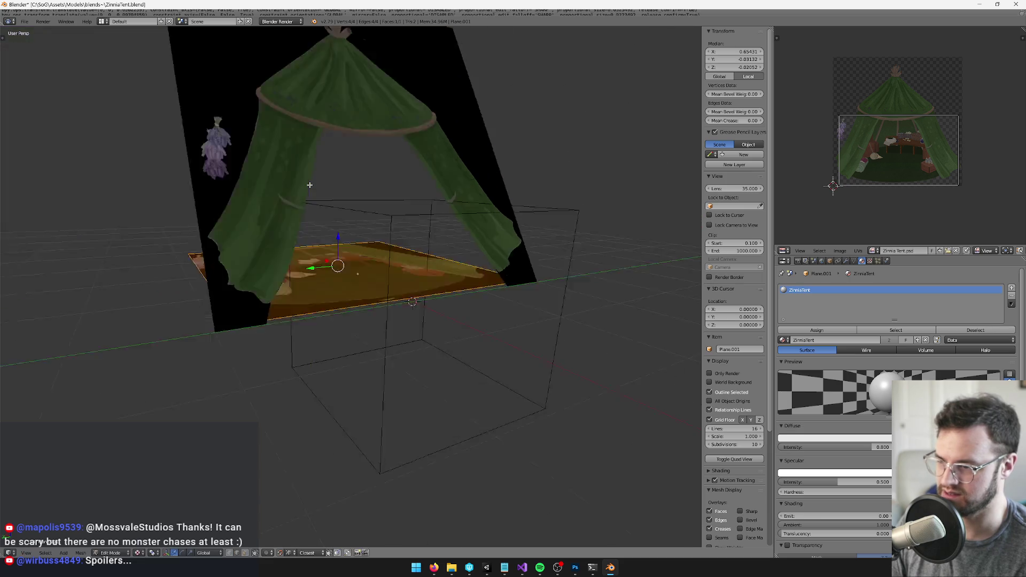
key("u")
left_click(309, 185)
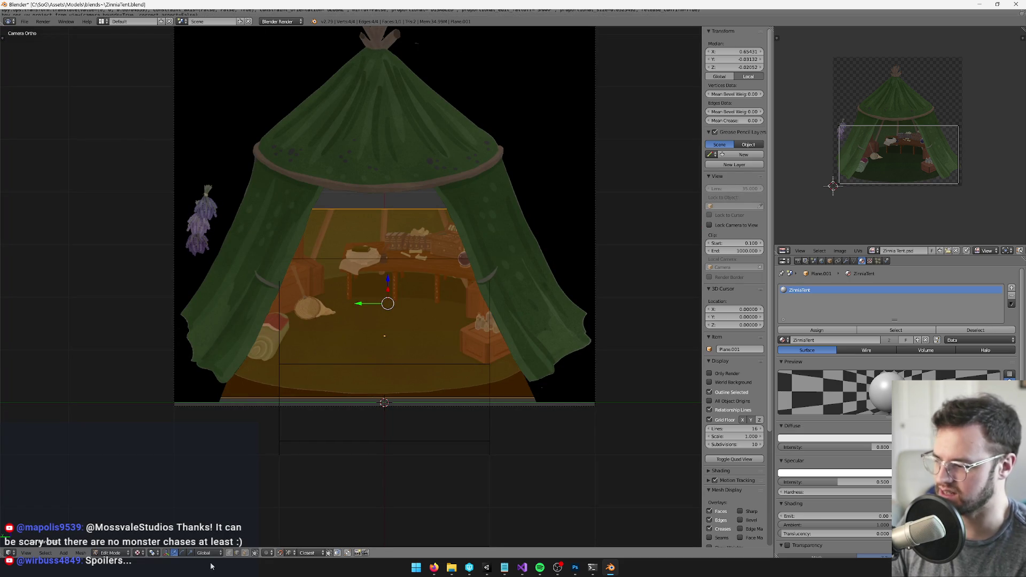
Add a loop cut across the floor plane.
key("ctrl+r")
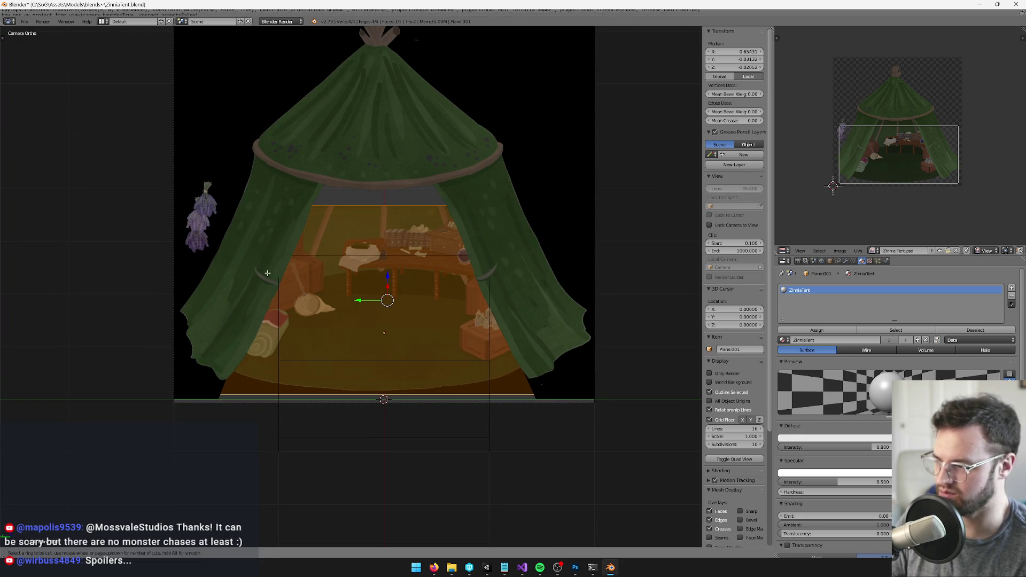
left_click_drag(330, 270, 473, 279)
left_click(472, 280)
Slide the new edge loop to one side with Correct UVs enabled.
left_click(421, 285)
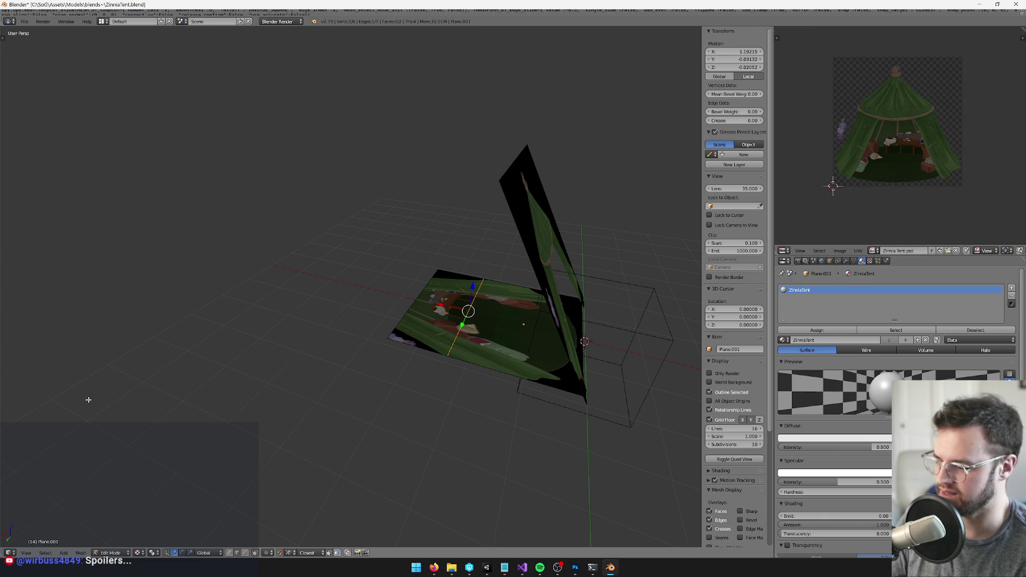
key("t")
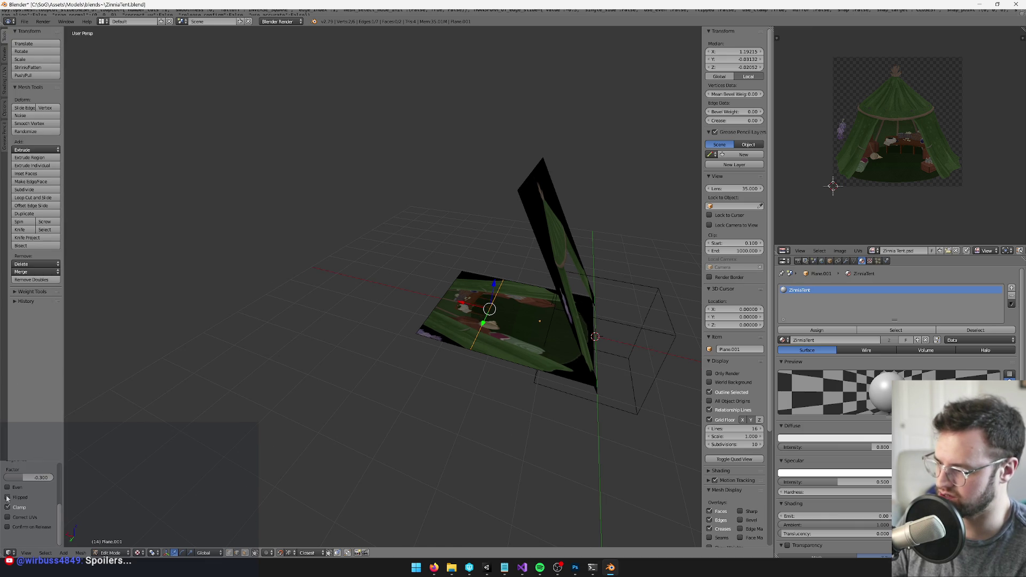
left_click(8, 517)
scroll(362, 517, "up", 2)
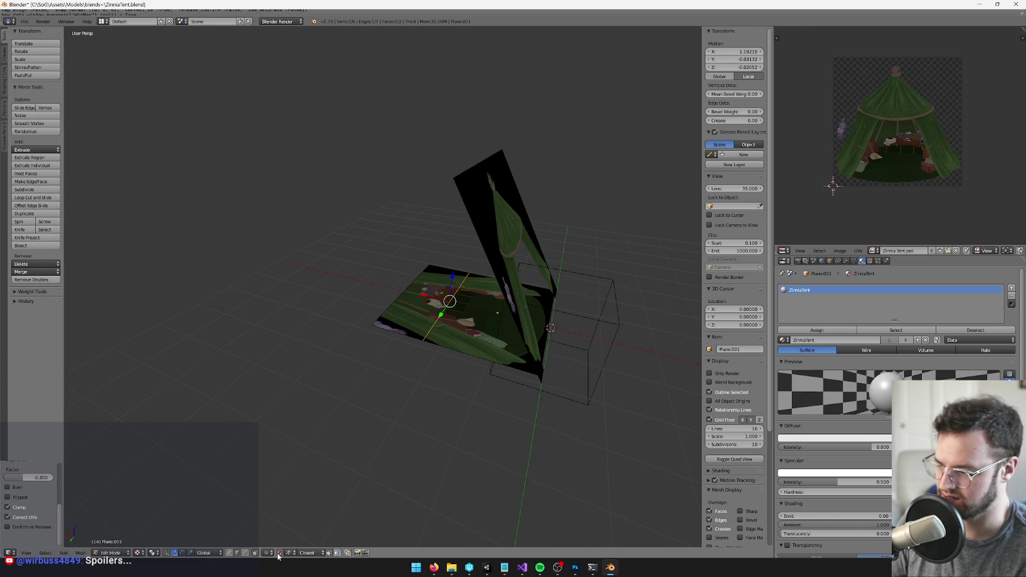
scroll(361, 359, "up", 2)
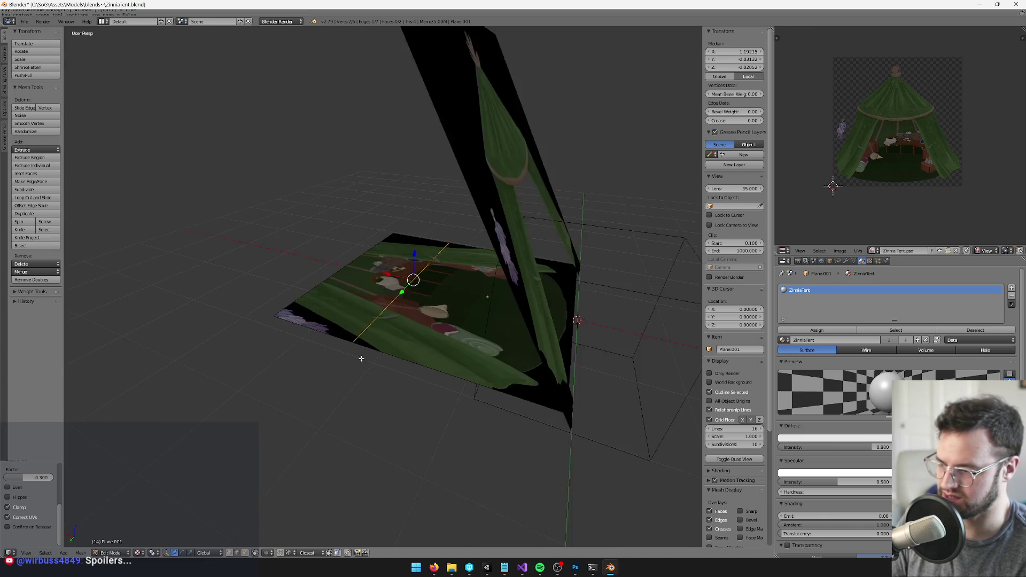
Delete the faces beyond the cut and extrude the remaining edge upward into a back wall.
right_click(352, 266)
key("x")
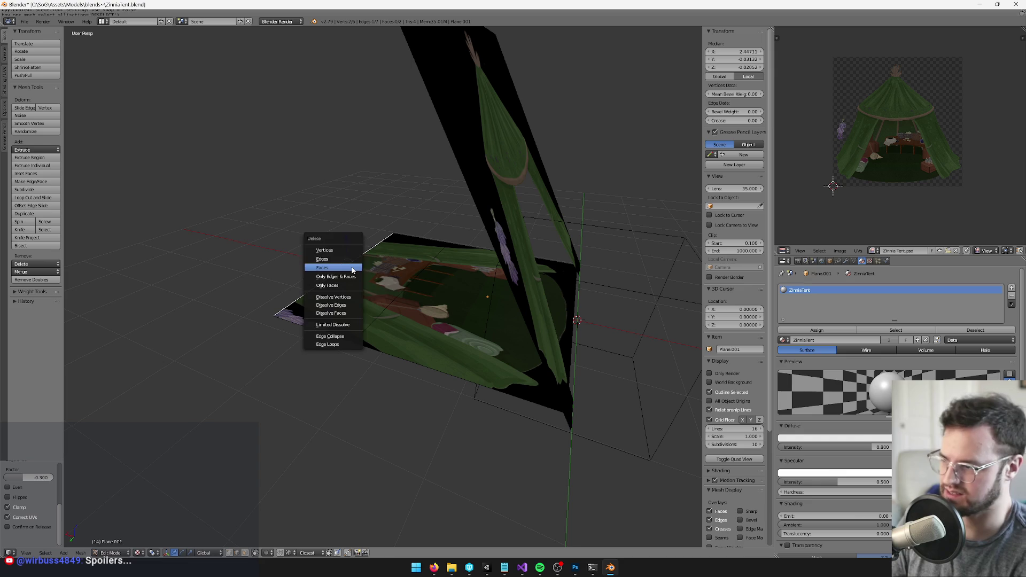
left_click(339, 251)
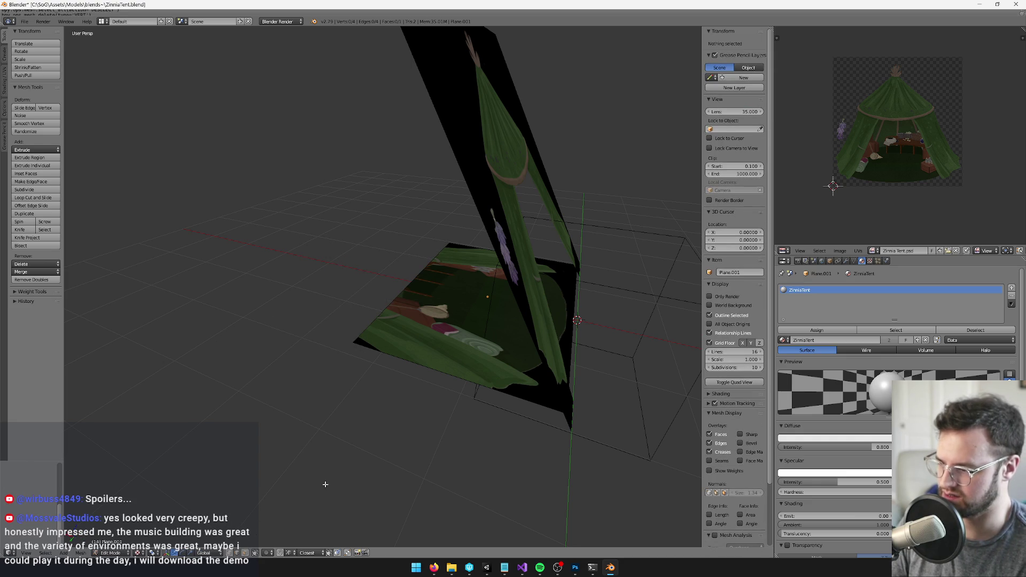
right_click(407, 292)
key("e")
left_click(411, 163)
Re-project the whole mesh's texture from the camera view.
key("a")
key("KP_0")
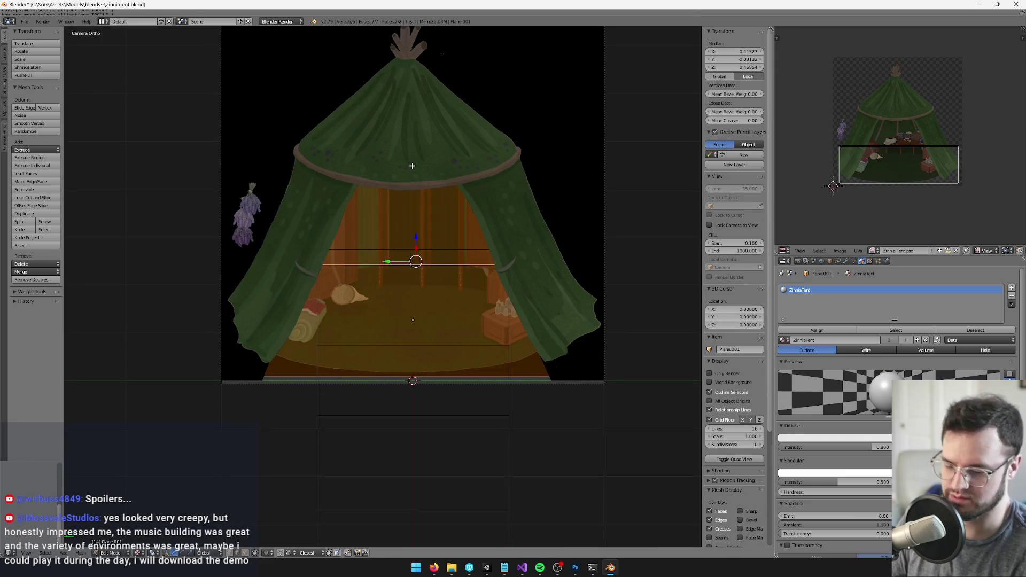
key("u")
left_click(412, 166)
Review the folded floor and wall from orbit and camera views, then return to Edit Mode.
scroll(404, 296, "up", 3)
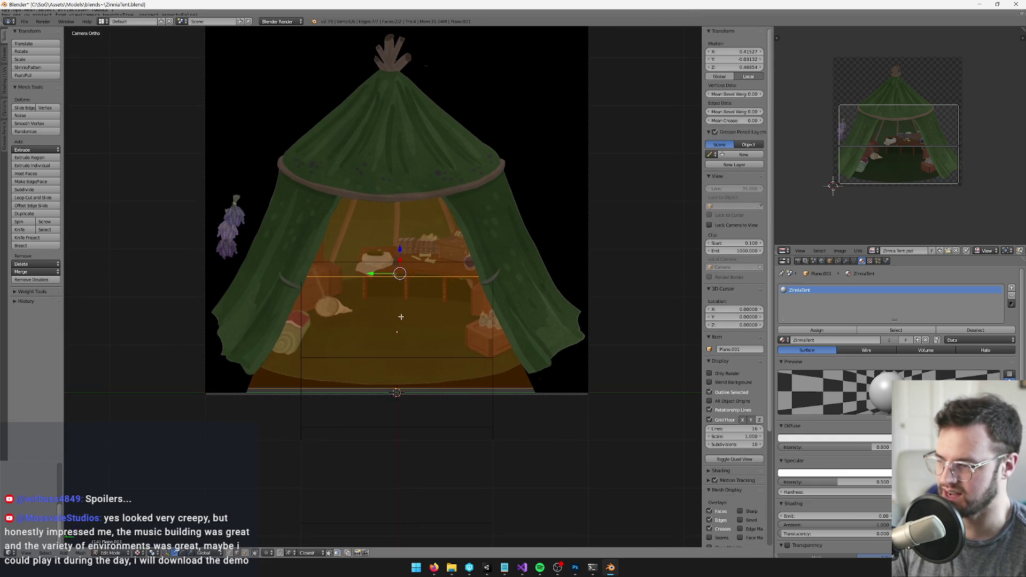
key("Tab")
scroll(404, 295, "down", 5)
mouse_move(420, 322)
left_mouse_down()
mouse_move(445, 332)
mouse_move(541, 329)
mouse_move(366, 331)
left_mouse_up()
key("KP_0")
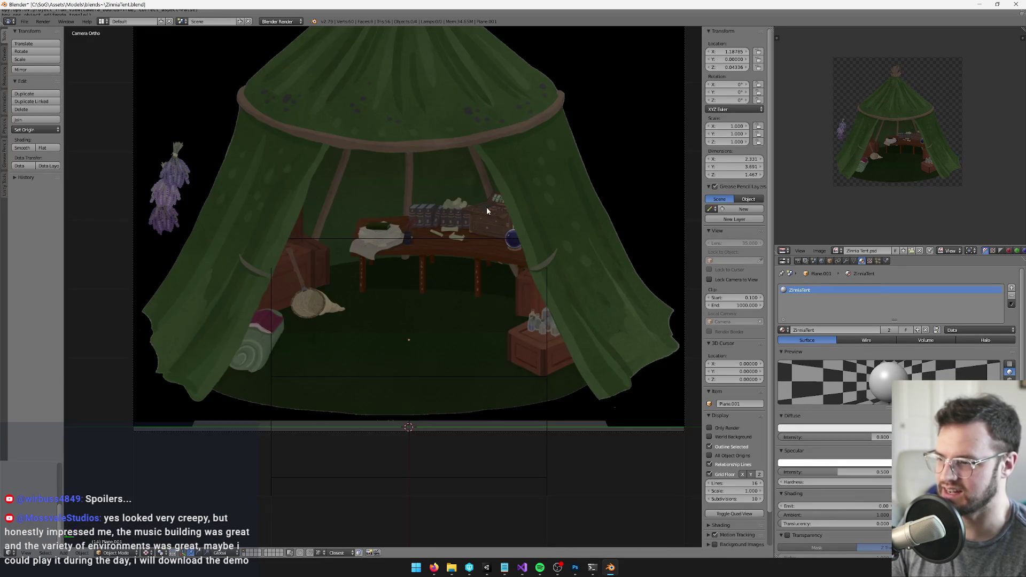
scroll(477, 302, "down", 2)
scroll(448, 285, "down", 1)
scroll(444, 305, "up", 2)
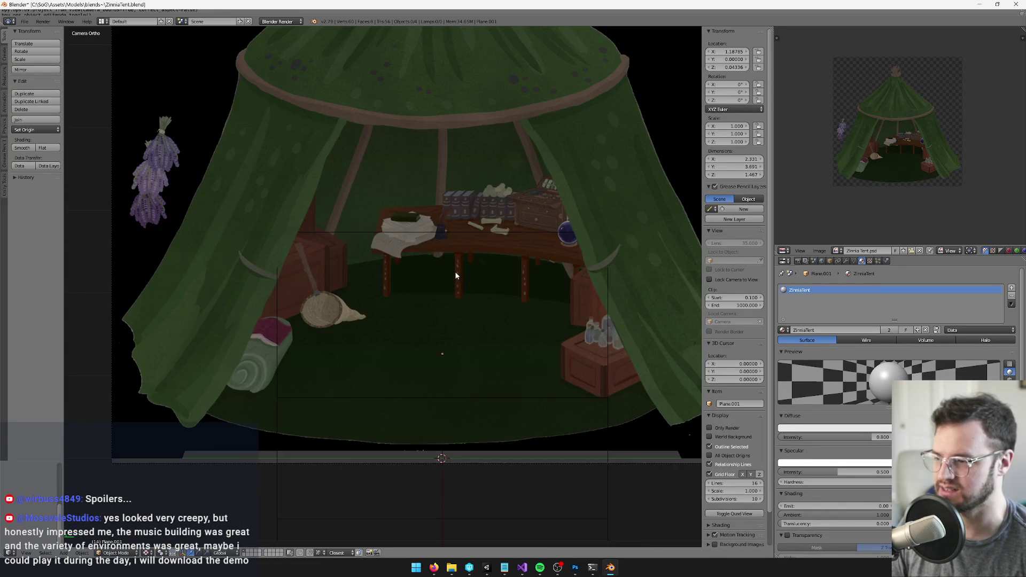
key("Tab")
key("KP_0")
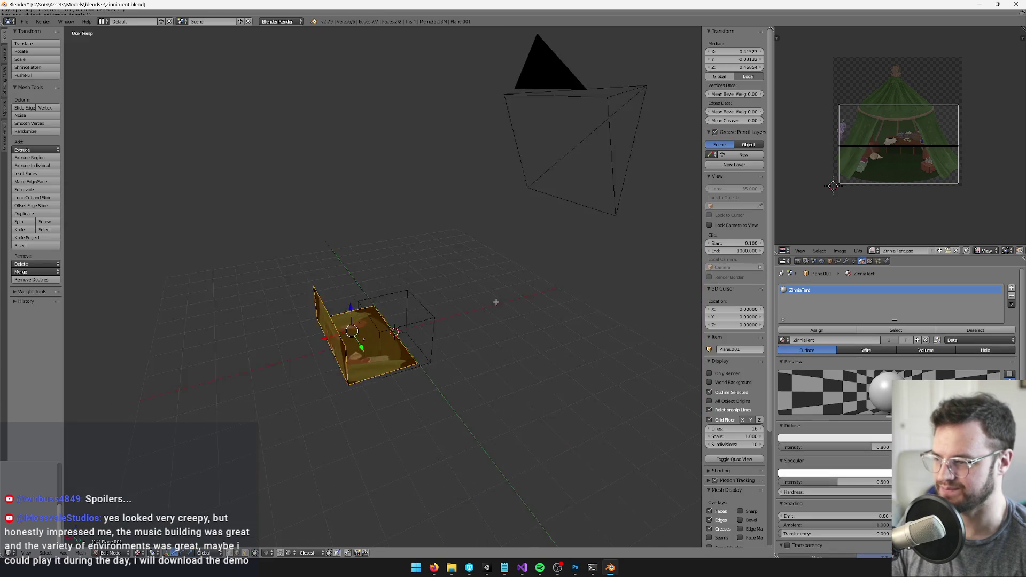
scroll(454, 273, "up", 8)
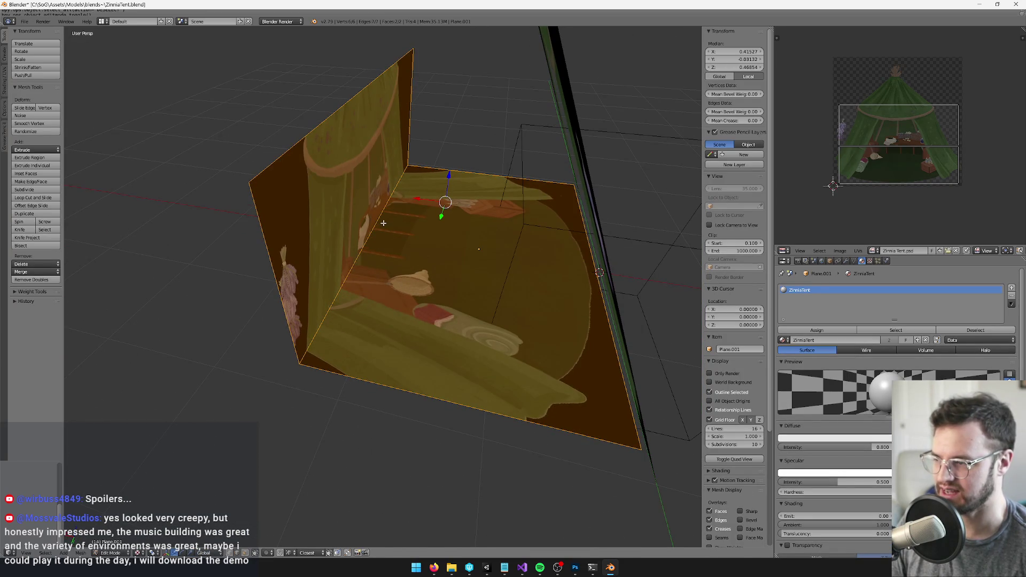
Shift the wall's vertical front edge and top-left edge along the X axis.
key("a")
right_click(383, 222)
key("g")
key("x")
left_click(349, 108)
right_click(348, 99)
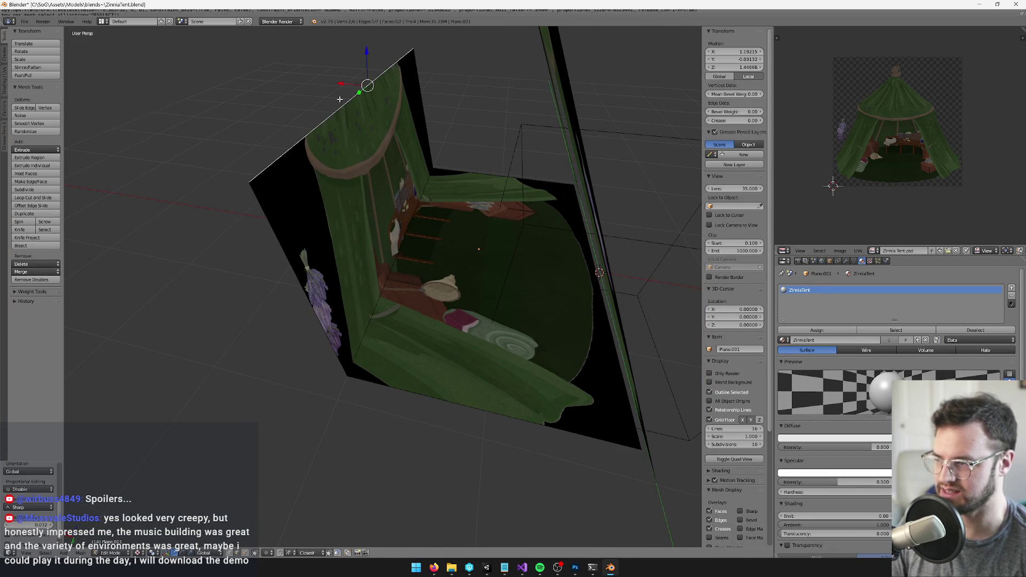
key("g")
key("x")
left_click(371, 92)
right_click(379, 234)
key("g")
key("x")
left_click(389, 235)
Re-project the mesh texture from the camera and check it in perspective.
key("a")
key("a")
key("KP_0")
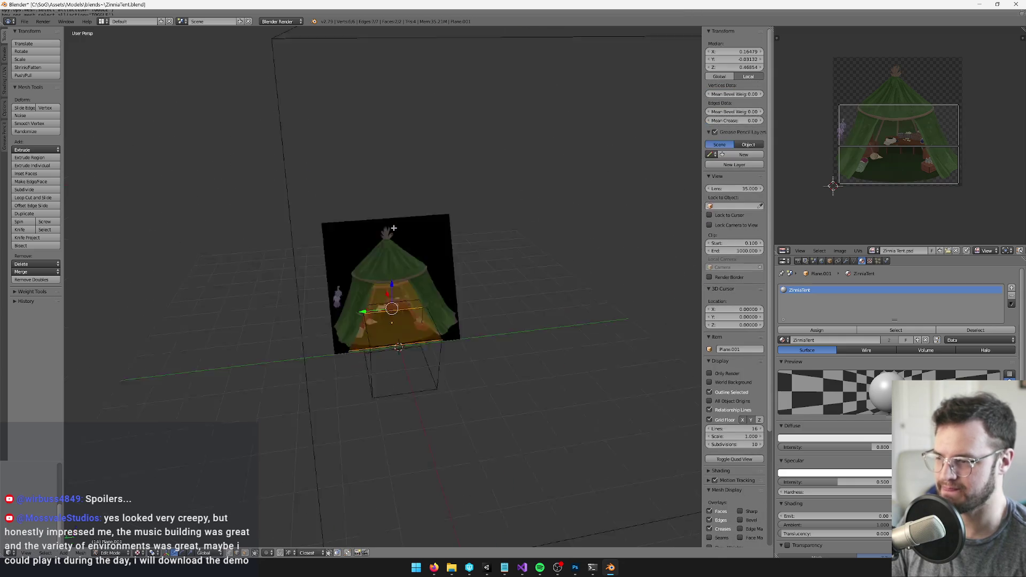
key("u")
left_click(394, 228)
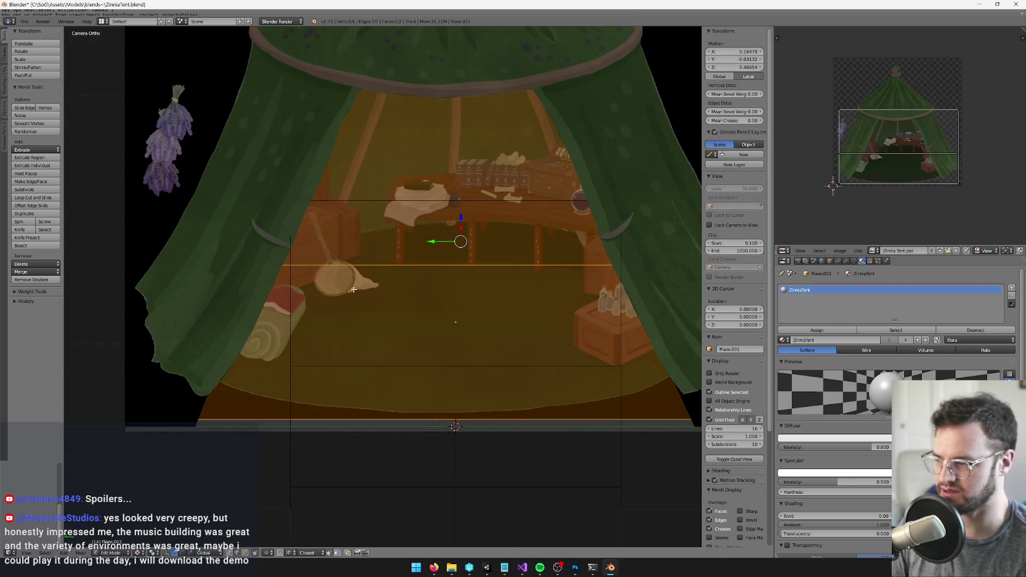
key("Tab")
key("KP_0")
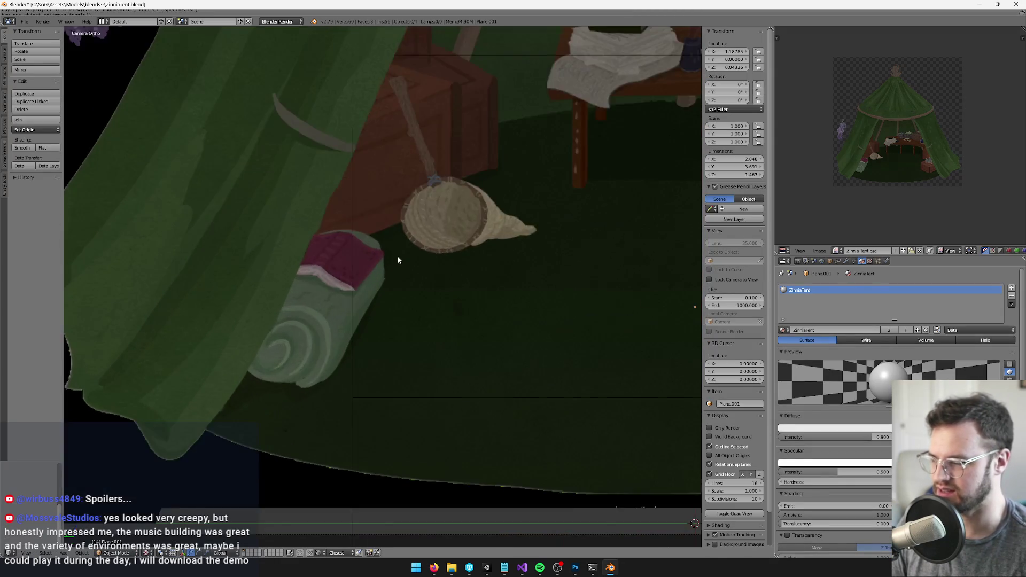
Add two loop cuts across the walls and move the left edge along X.
key("Tab")
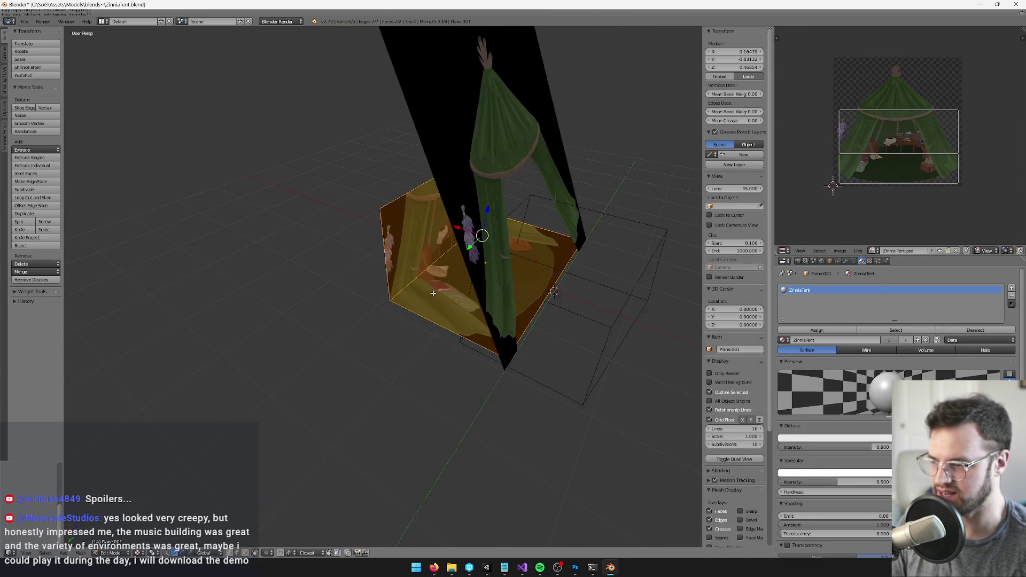
key("ctrl+r")
scroll(409, 204, "up", 1)
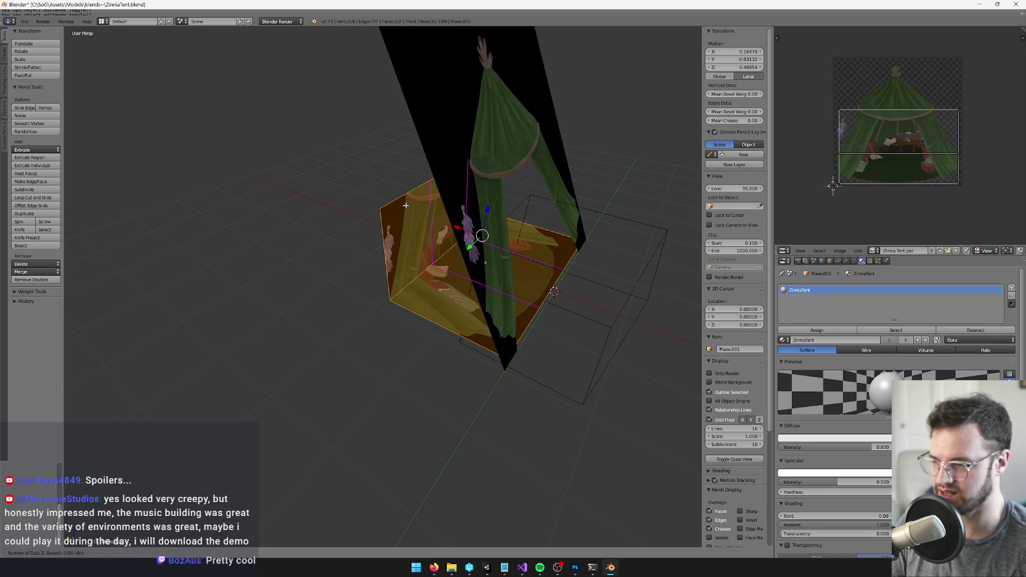
left_click(406, 206)
right_click(383, 256)
key("g")
key("x")
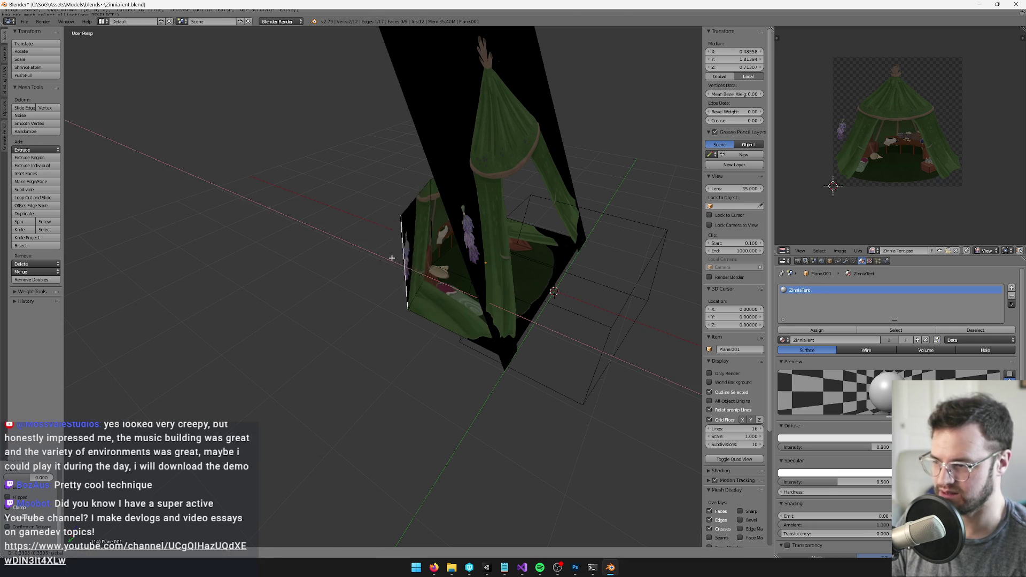
left_click(514, 271)
Select the right edge, then re-project the whole mesh's texture from the camera view.
right_click(569, 220)
key("KP_0")
key("a")
scroll(568, 217, "up", 6)
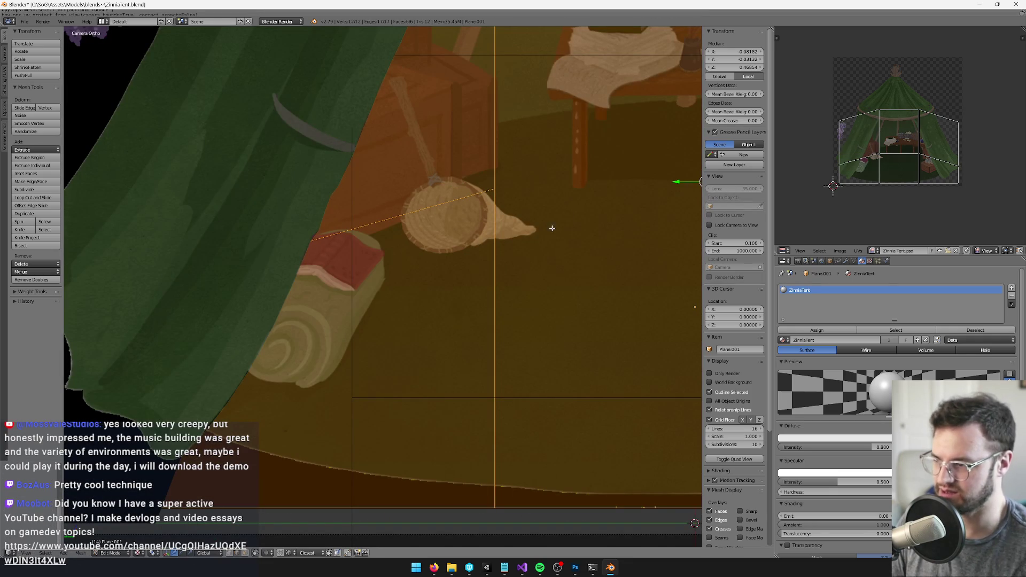
key("u")
left_click(283, 255)
scroll(308, 308, "down", 5)
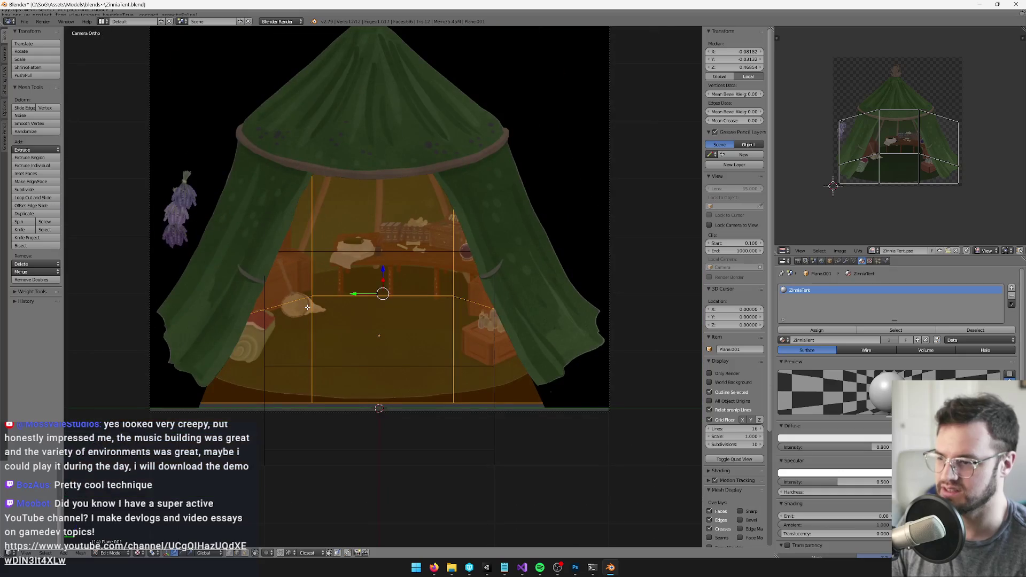